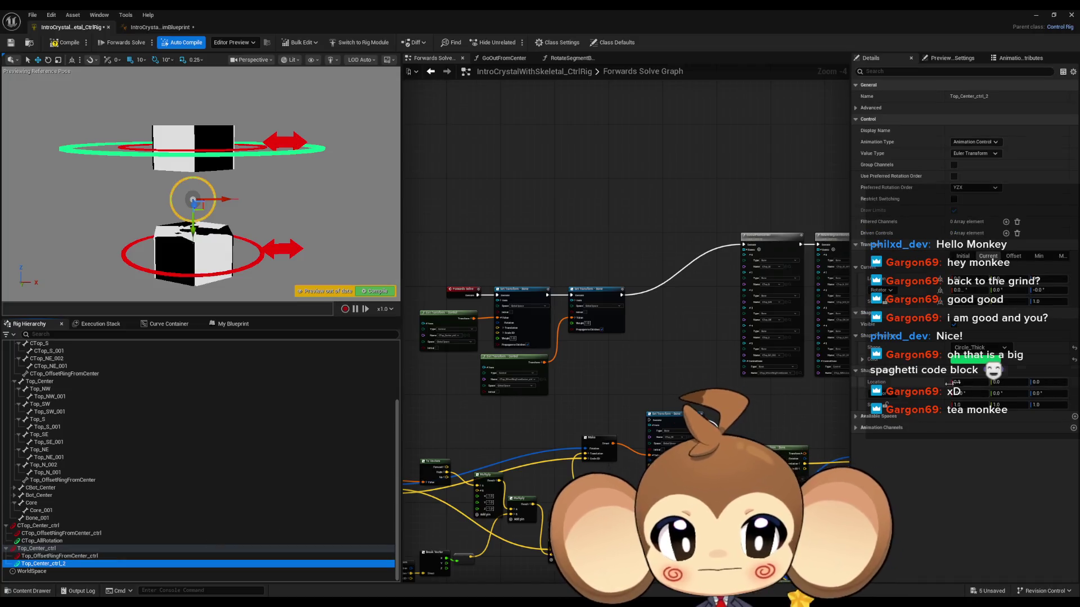
Step: Raise Top_Center_ctrl_2 to Location Y -11.5, comparing its settings with CTop_AllRotation
left_click_drag(1007, 382, 1020, 382)
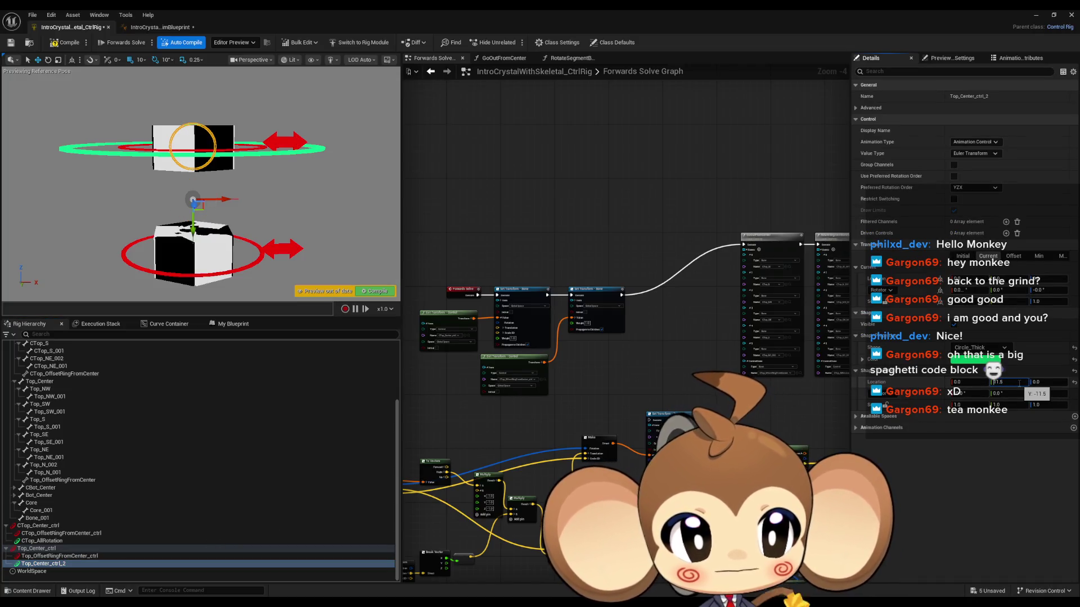
left_click(211, 541)
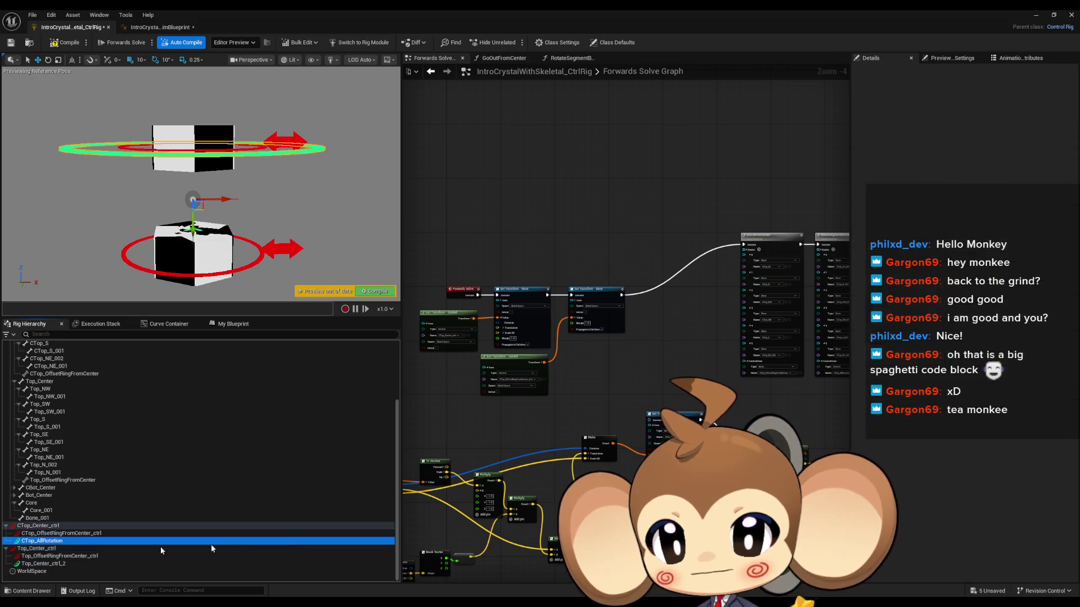
left_click(863, 394)
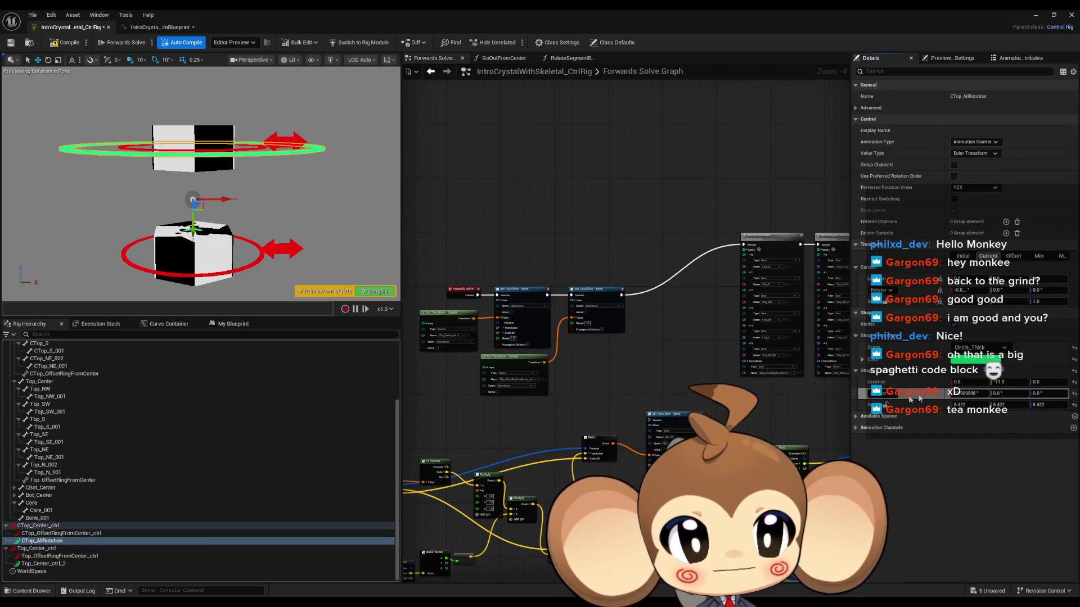
left_click(53, 564)
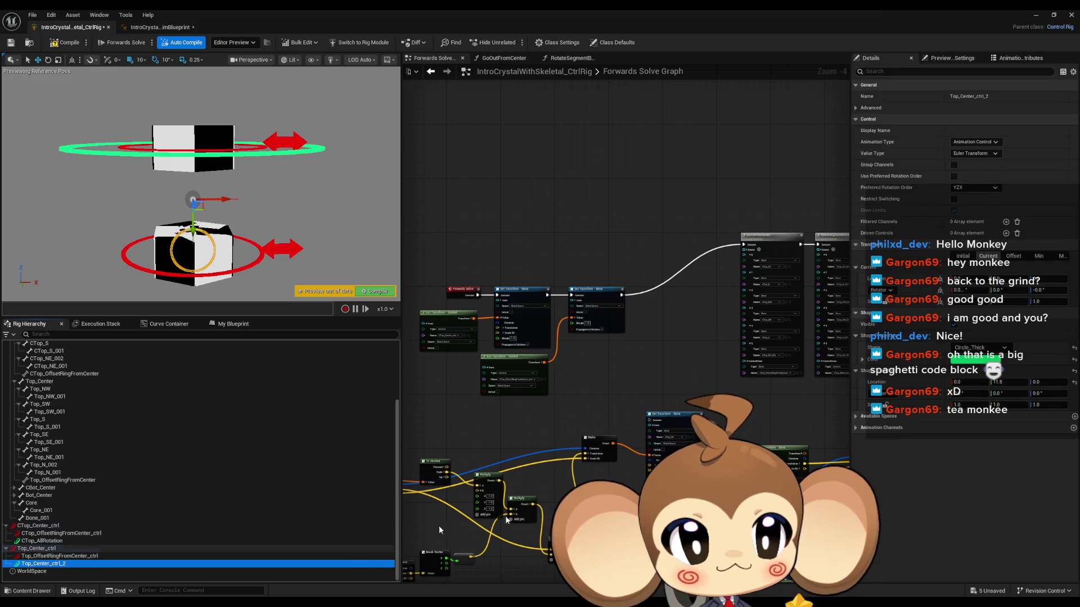
left_click(918, 394)
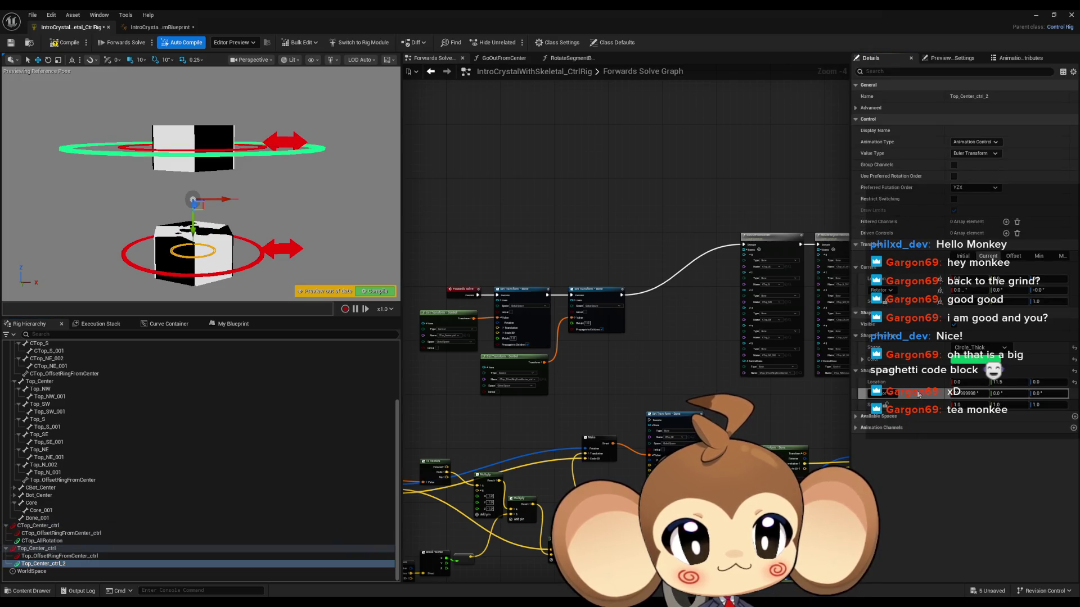
left_click(57, 541)
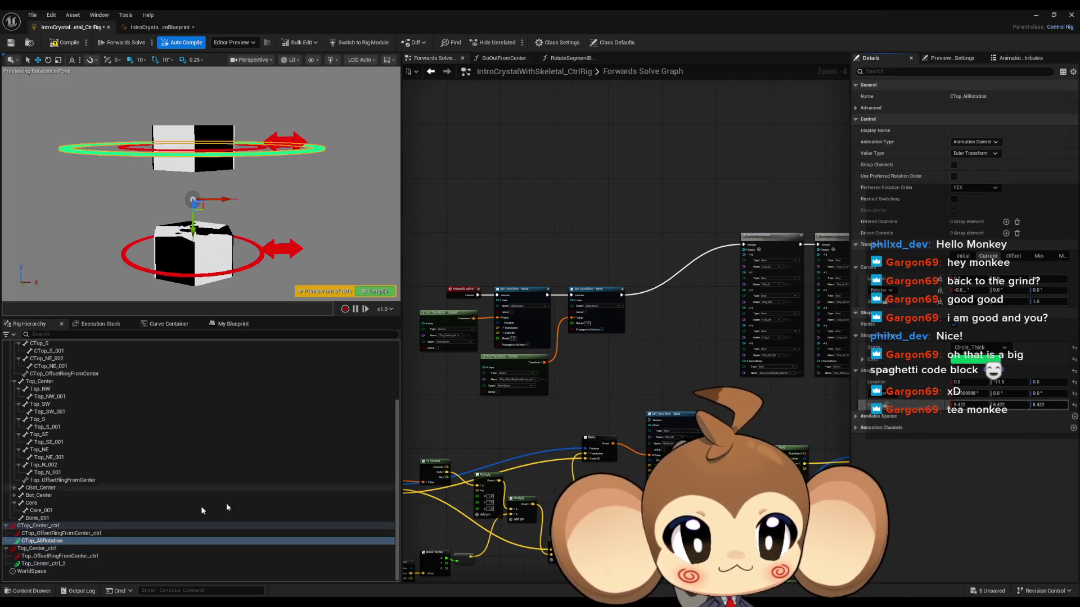
left_click(57, 564)
Step: Set Top_Center_ctrl_2's shape scale to 5.422 and start renaming CTop_AllRotation
left_click(925, 411, "shift")
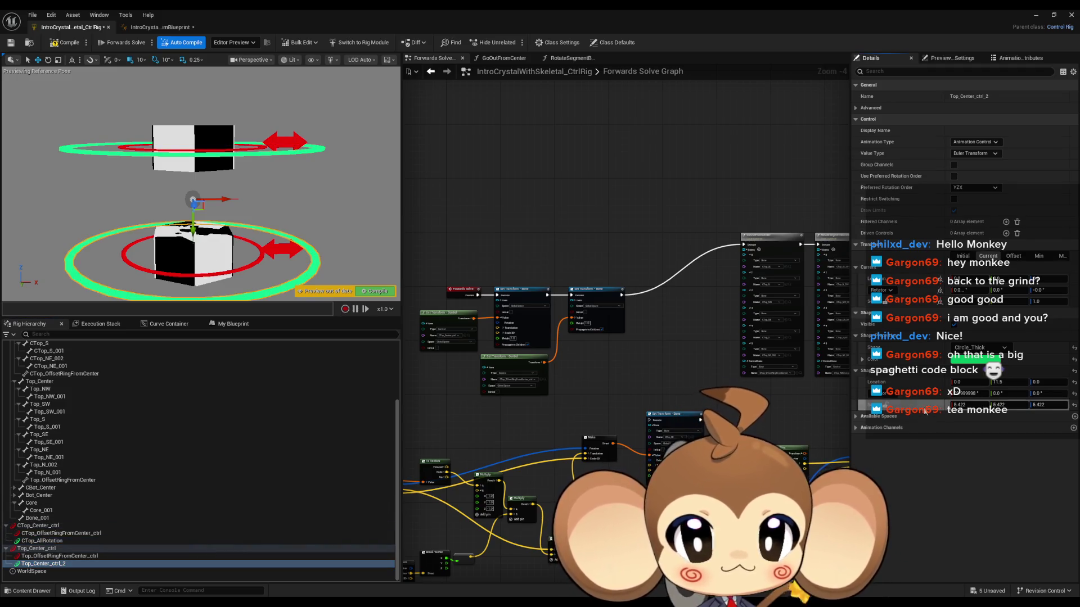
scroll(242, 248, "down", 8)
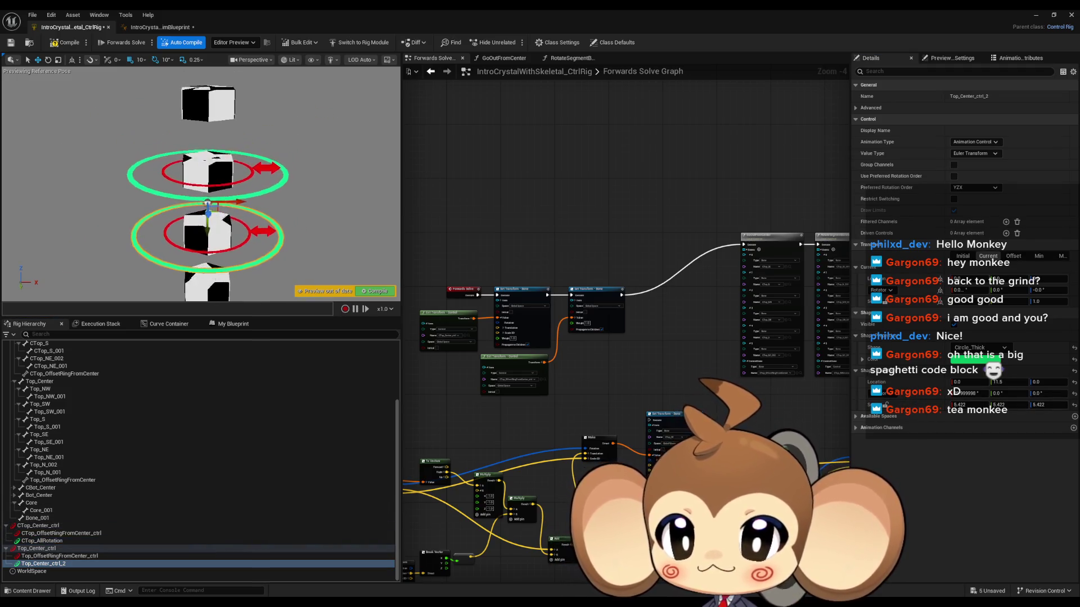
scroll(241, 249, "up", 5)
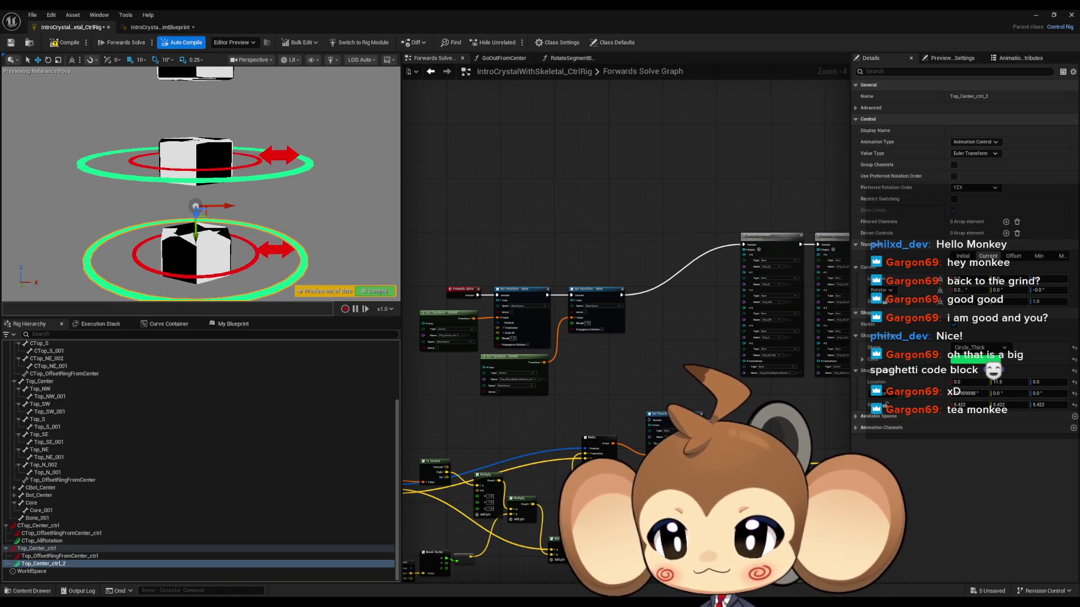
left_click(50, 541)
left_click(56, 542)
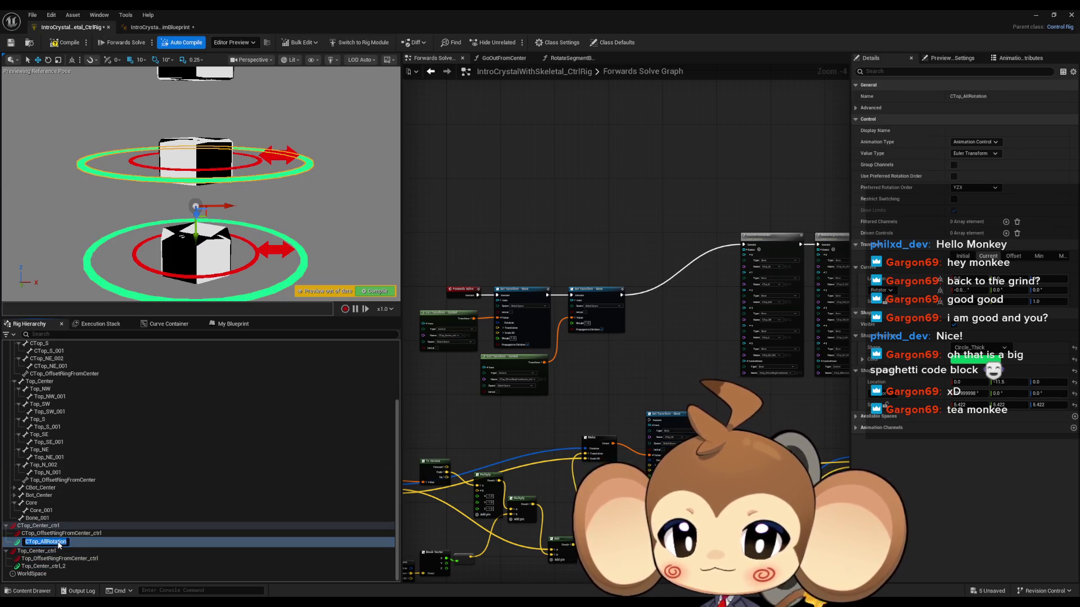
Step: Keep CTop_AllRotation's name and rename Top_Center_ctrl_2 to Top_AllRotation
key("Return")
key("Down")
key("Down")
key("Down")
key("F2")
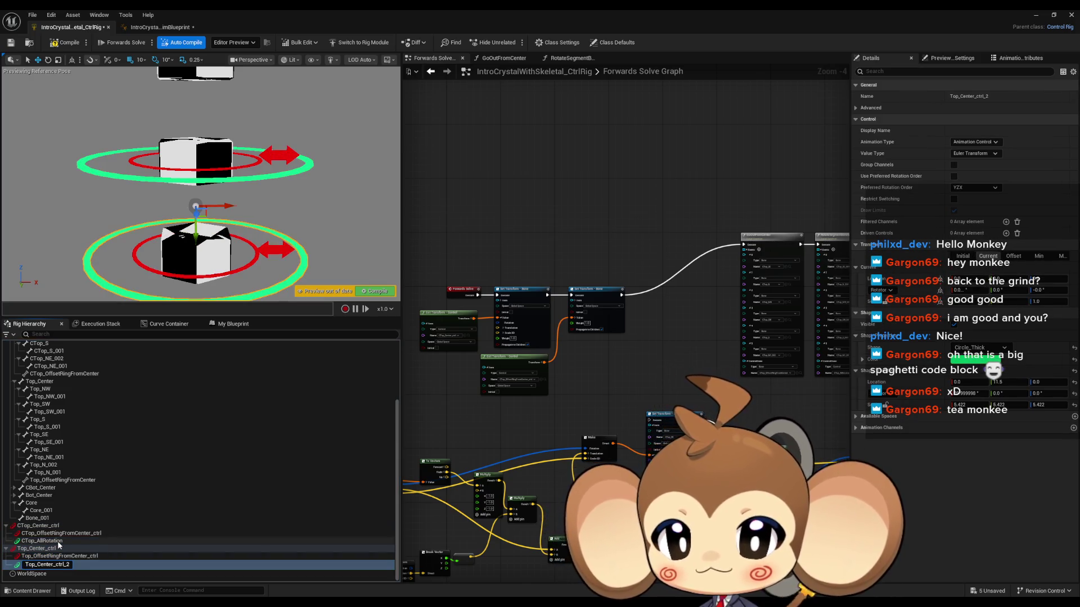
key("BackSpace")
key("BackSpace")
key("BackSpace")
type("AllRotation")
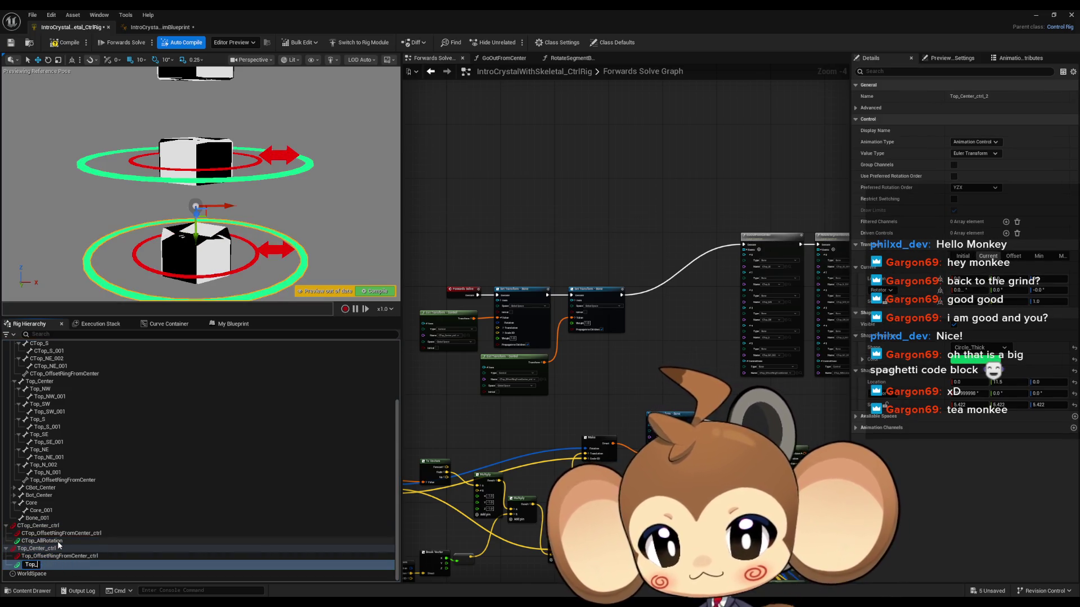
key("Return")
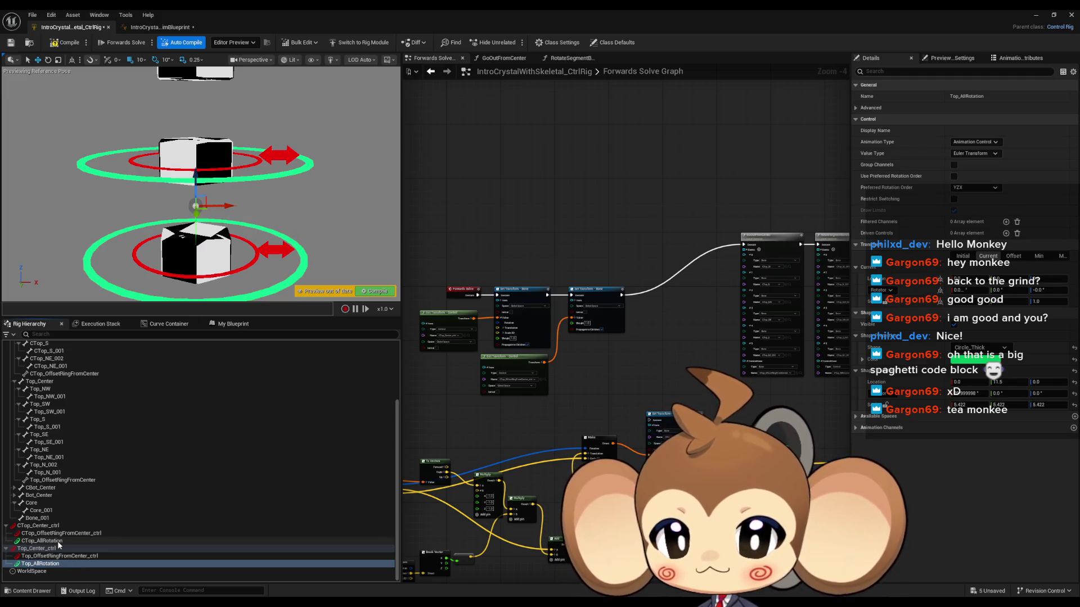
left_click_drag(774, 313, 562, 341)
Step: Expand the Item pins of both Set Transform - Bone nodes and box-select the Get/Set Transform chain
left_click_drag(521, 262, 424, 288)
scroll(618, 319, "up", 4)
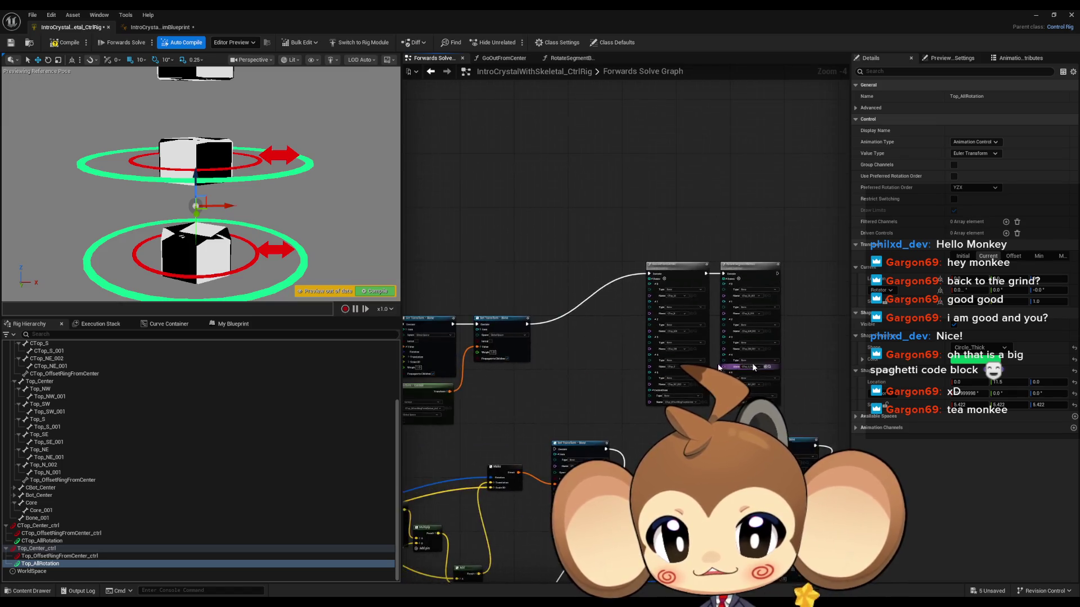
left_click_drag(502, 331, 597, 323)
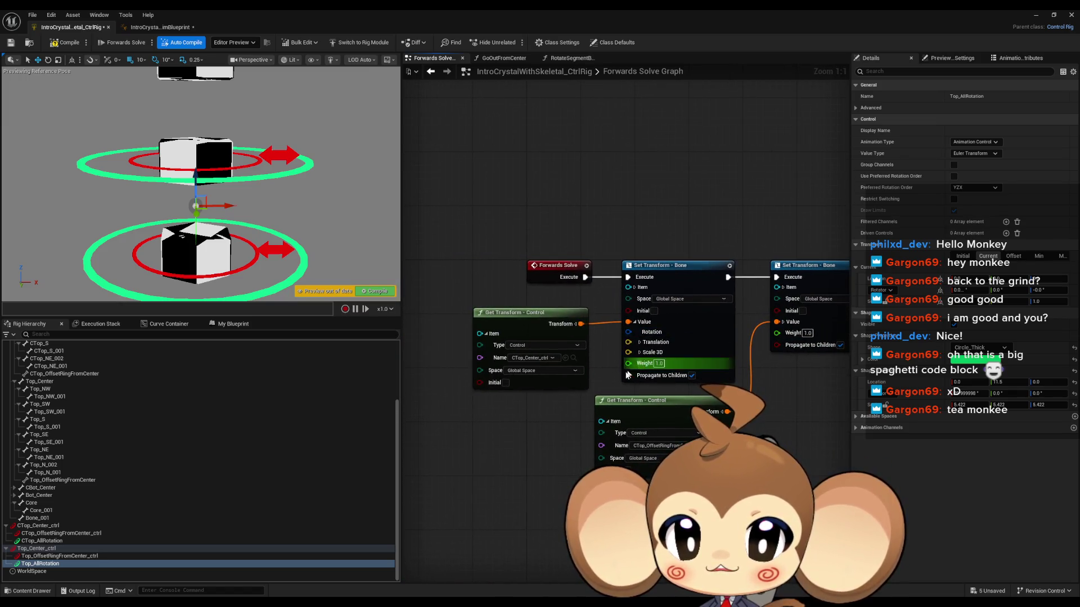
left_click_drag(739, 411, 657, 419)
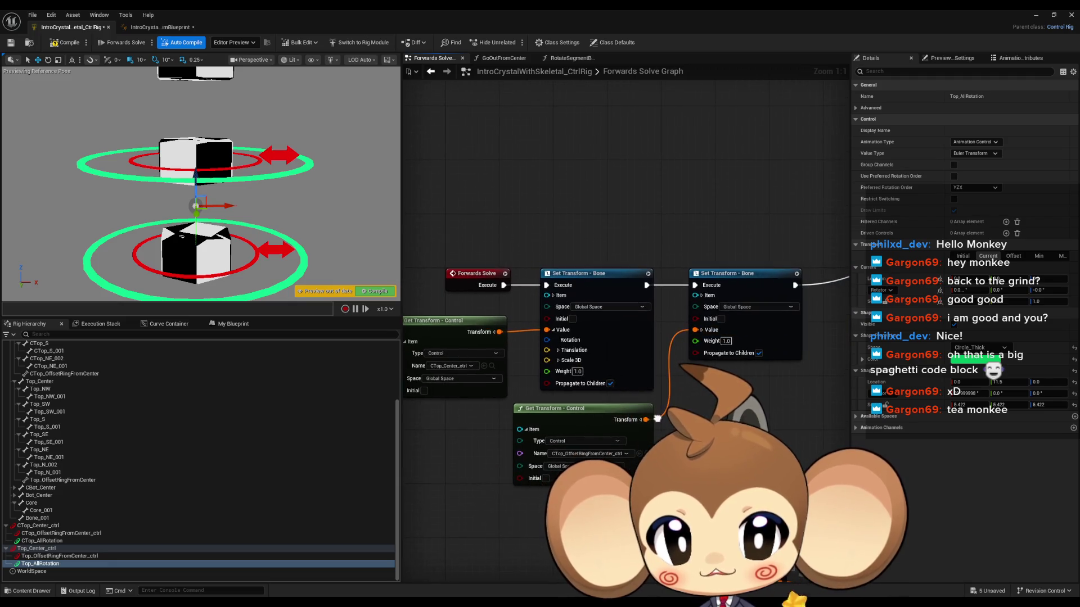
left_click(554, 295)
left_click(702, 295)
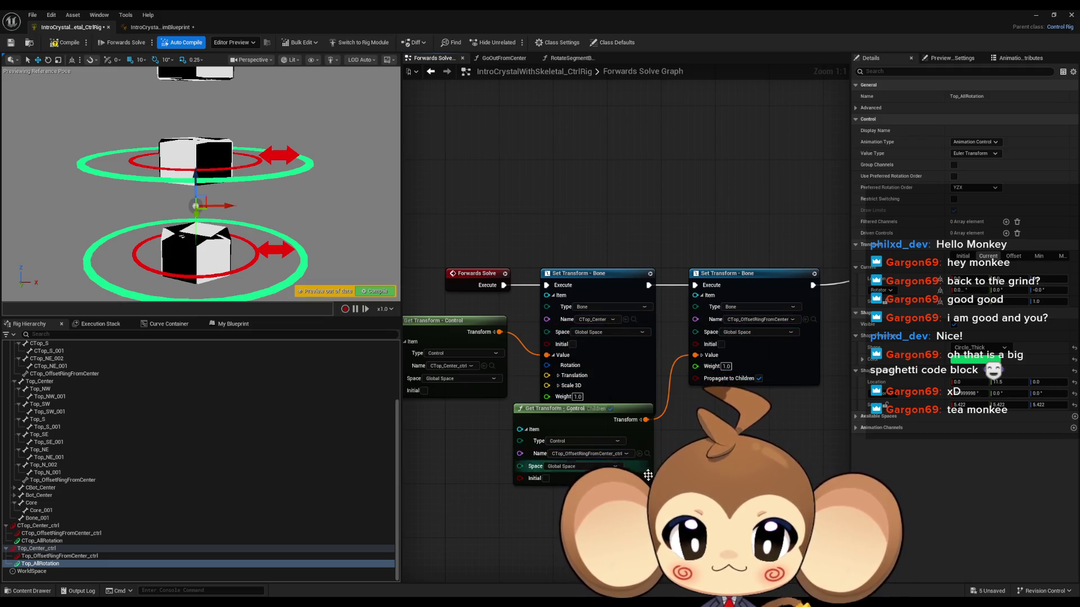
scroll(668, 289, "down", 2)
left_click_drag(445, 261, 787, 444)
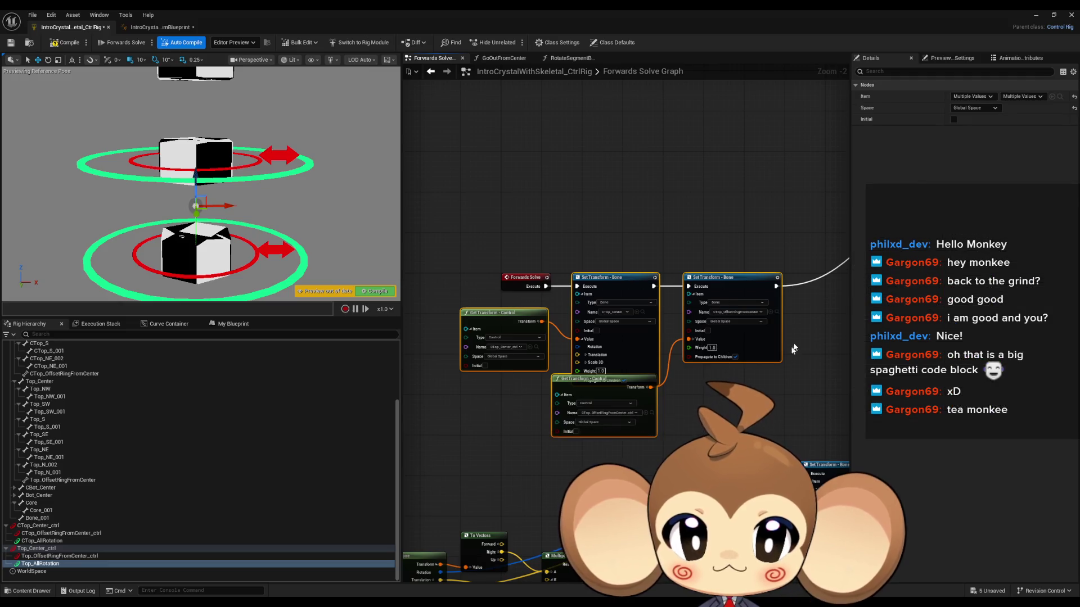
Step: Point the first copied transform pair at the Top_Center_ctrl control and Top_Center bone
scroll(545, 381, "up", 3)
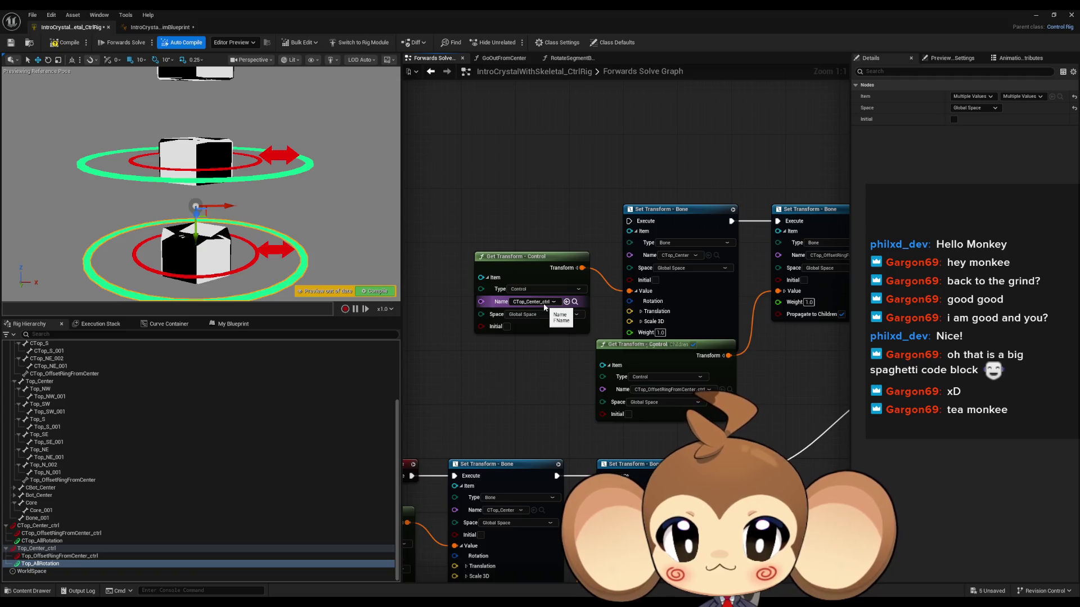
left_click(544, 304)
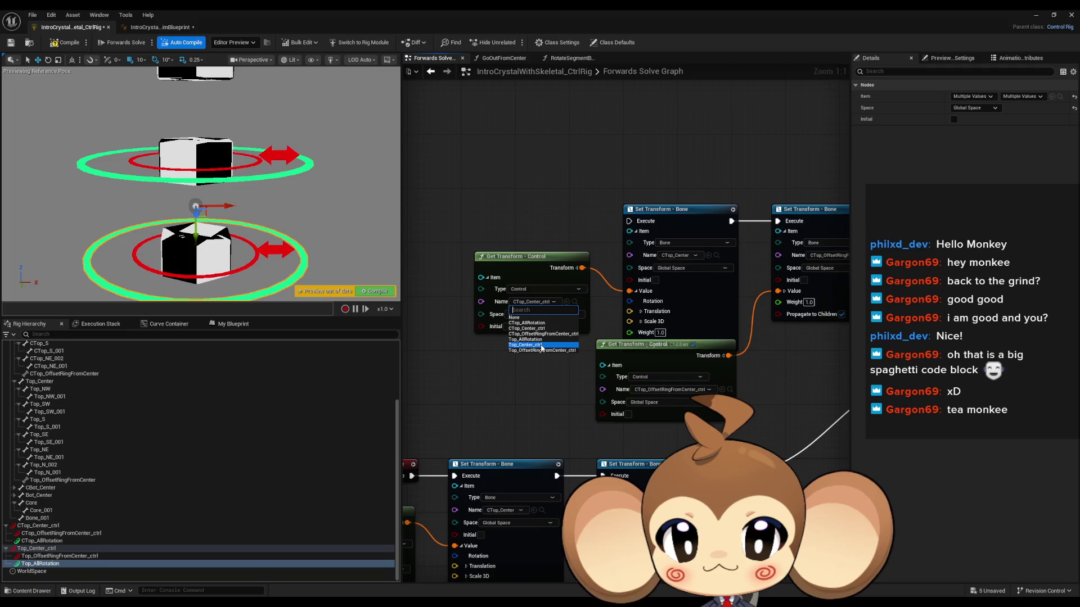
left_click(541, 345)
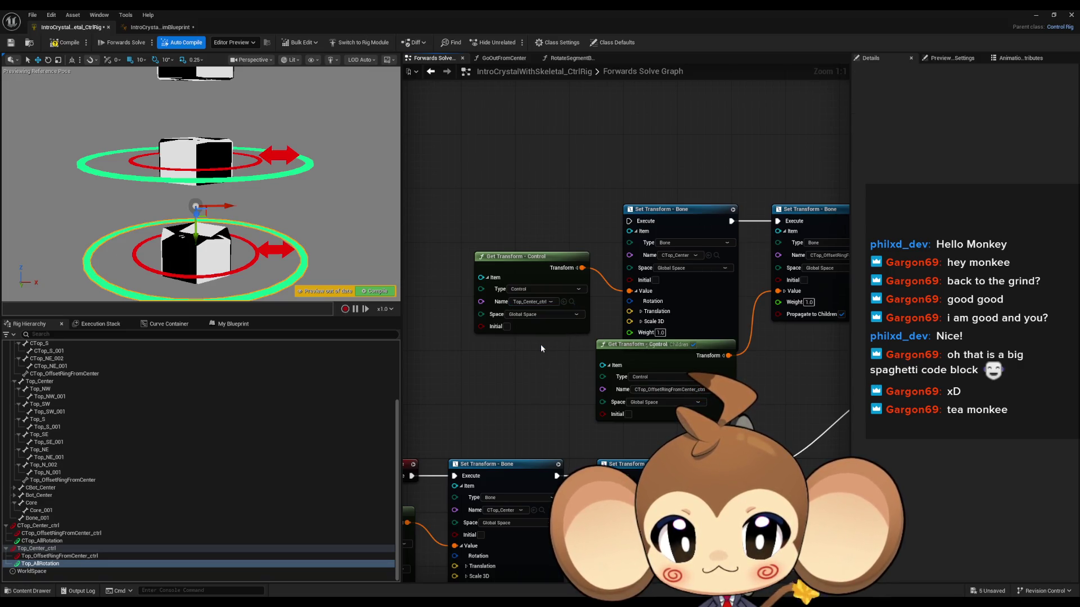
left_click(652, 258)
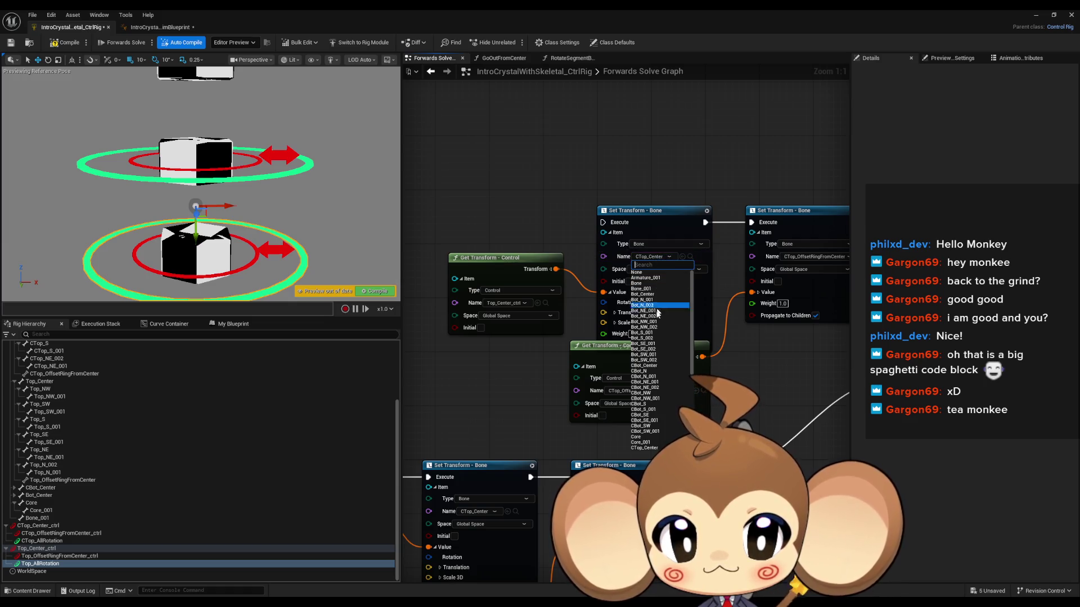
scroll(656, 365, "down", 3)
scroll(658, 360, "down", 3)
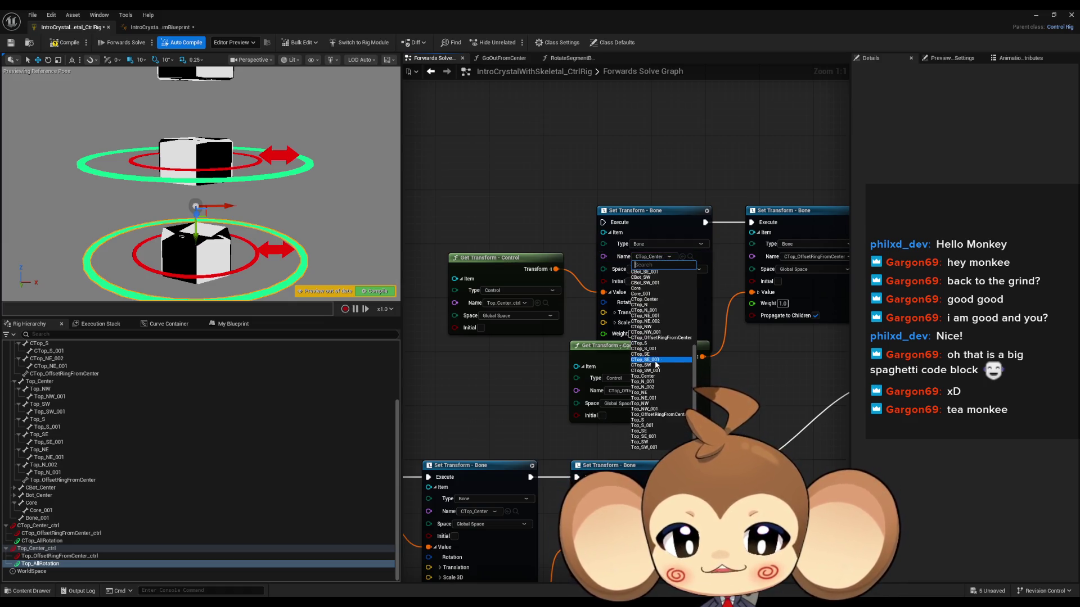
left_click(654, 376)
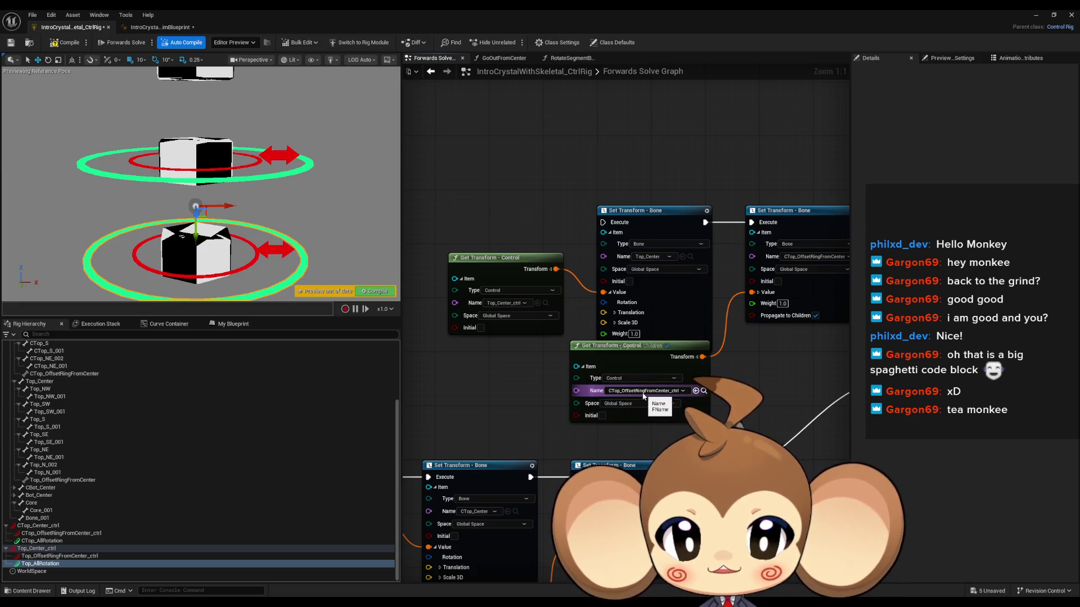
Step: Point the second copied pair at Top_OffsetRingFromCenter_ctrl and the Top_OffsetRingFromCenter bone
left_click(647, 391)
left_click(638, 439)
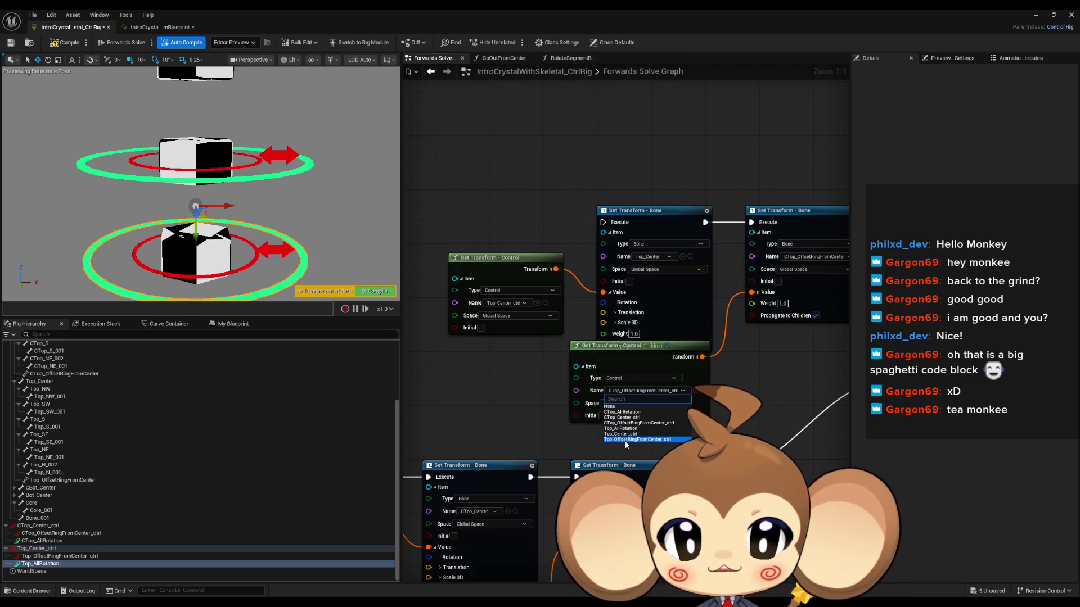
left_click_drag(800, 260, 658, 291)
left_click(657, 290)
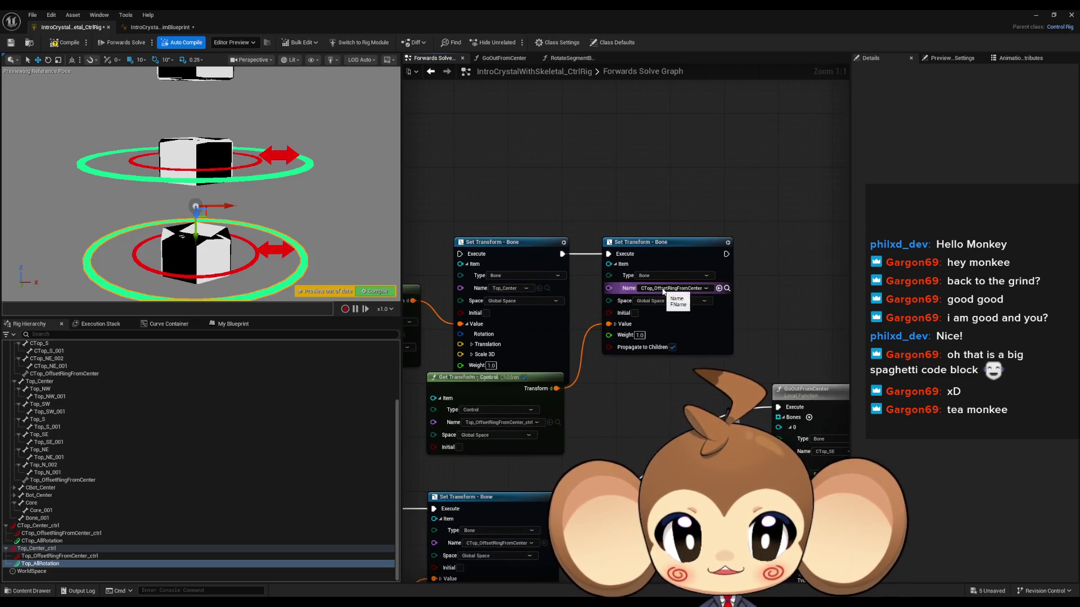
scroll(669, 415, "down", 5)
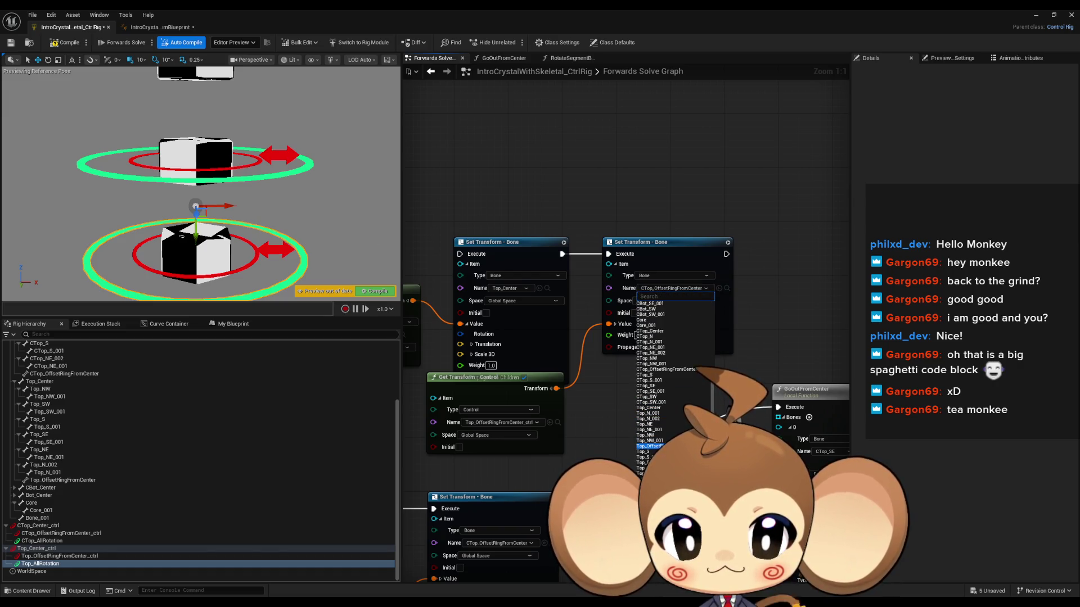
left_click(653, 446)
scroll(670, 374, "down", 5)
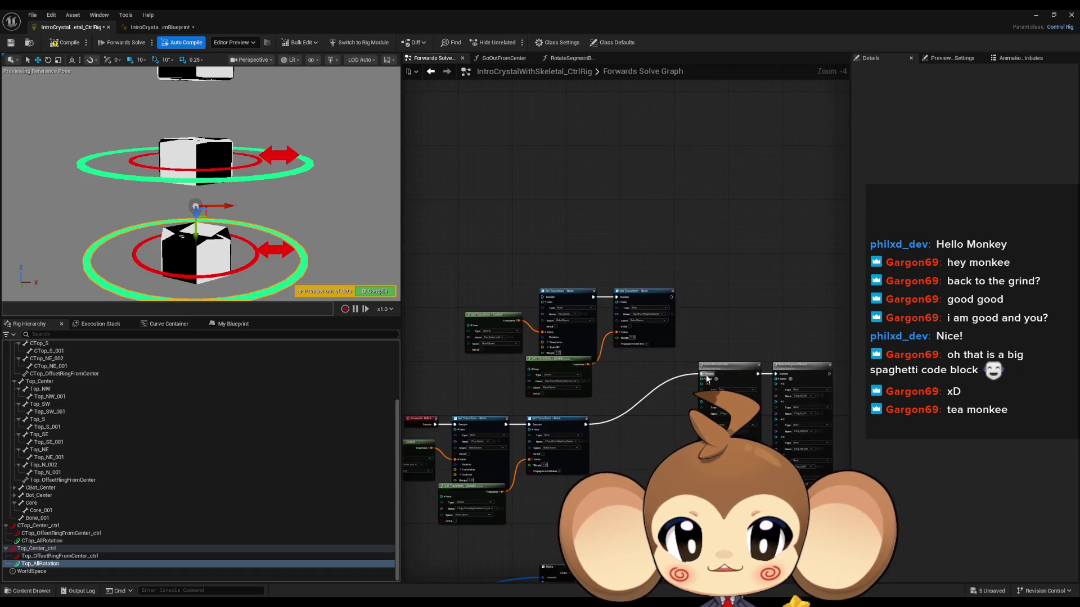
Step: Wire the lower Set Transform chain's execution into the upper chain, then select GoOutFromCenter and RotateSegmentBones
mouse_move(703, 376)
left_mouse_down()
mouse_move(660, 295)
mouse_move(672, 297)
left_mouse_up()
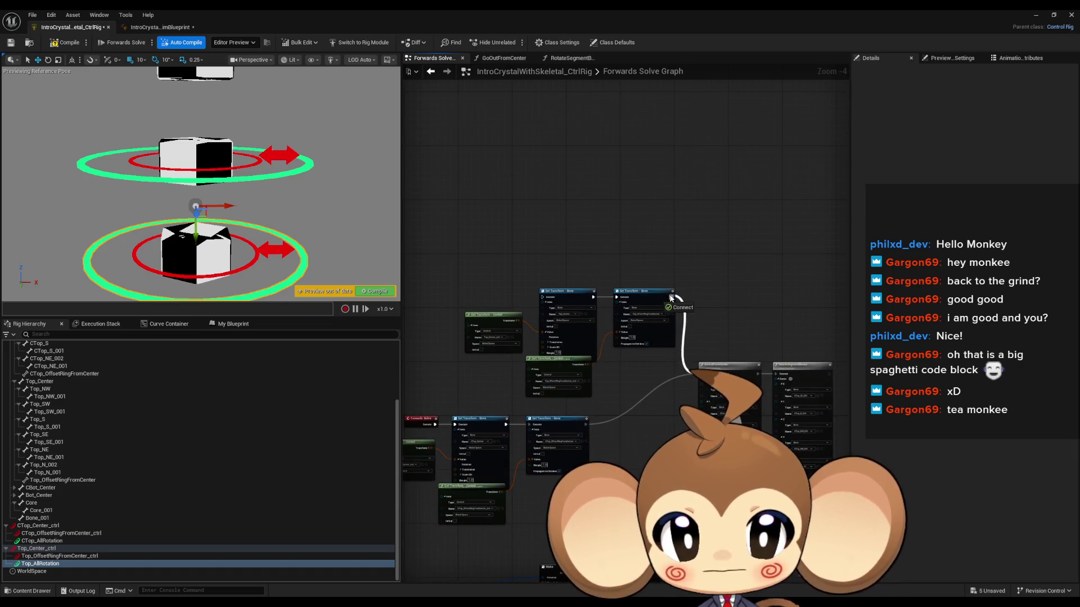
mouse_move(542, 297)
left_mouse_down()
mouse_move(594, 382)
mouse_move(586, 429)
left_mouse_up()
mouse_move(434, 387)
left_mouse_down()
mouse_move(647, 433)
mouse_move(695, 450)
mouse_move(696, 465)
left_mouse_up()
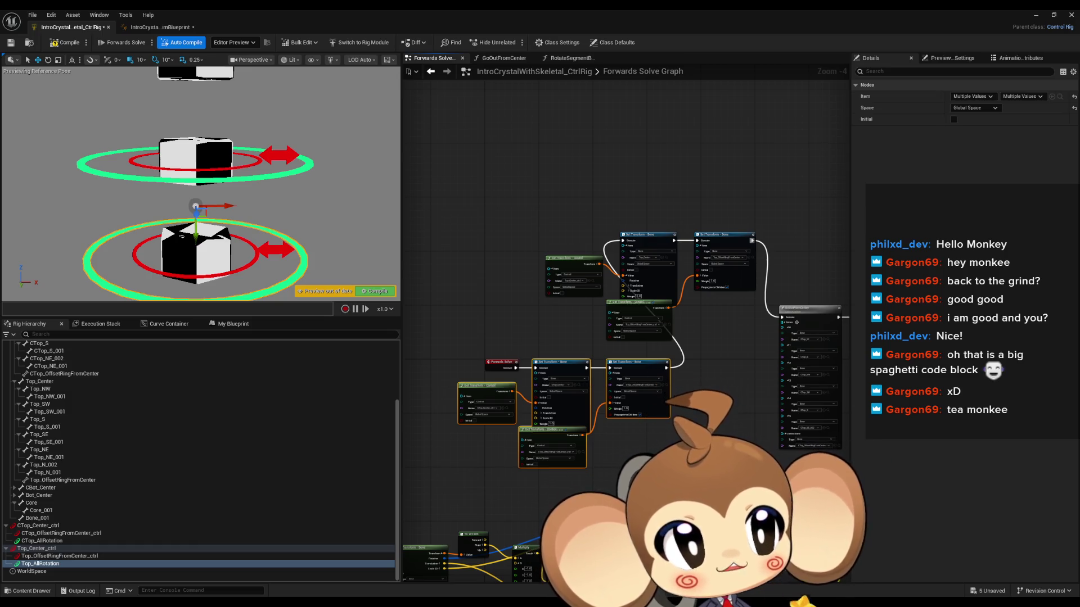
scroll(509, 455, "up", 4)
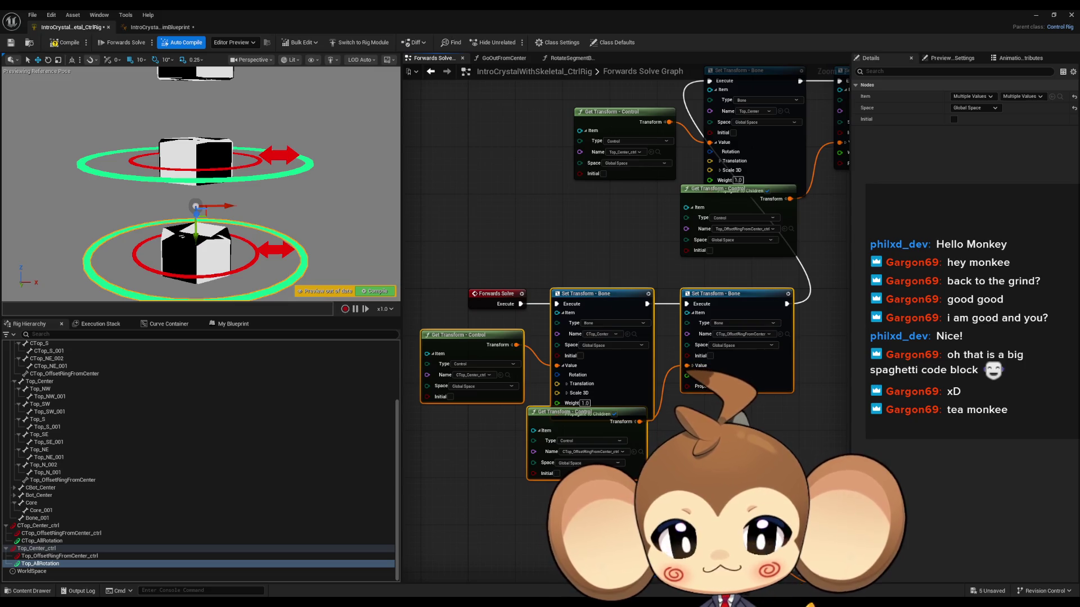
scroll(587, 430, "down", 4)
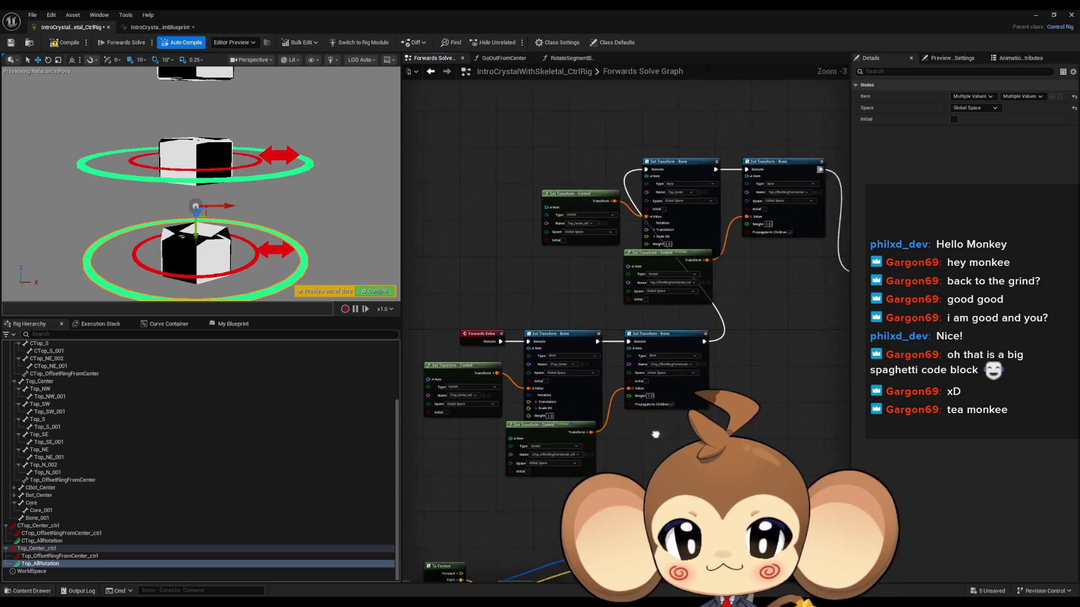
scroll(586, 425, "up", 1)
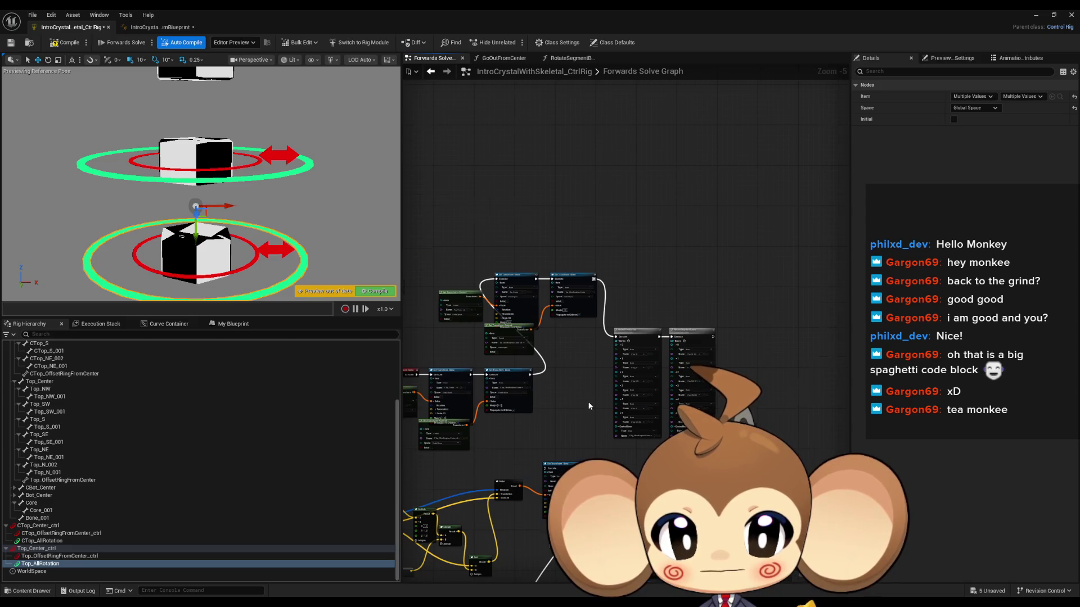
left_click_drag(589, 408, 417, 414)
mouse_move(498, 262)
left_mouse_down()
mouse_move(628, 304)
mouse_move(599, 326)
mouse_move(603, 298)
left_mouse_up()
Step: Paste copies of both function nodes and set the GoOutFromCenter copy's first bones to Top_SE and Top_N_002
key("ctrl+v")
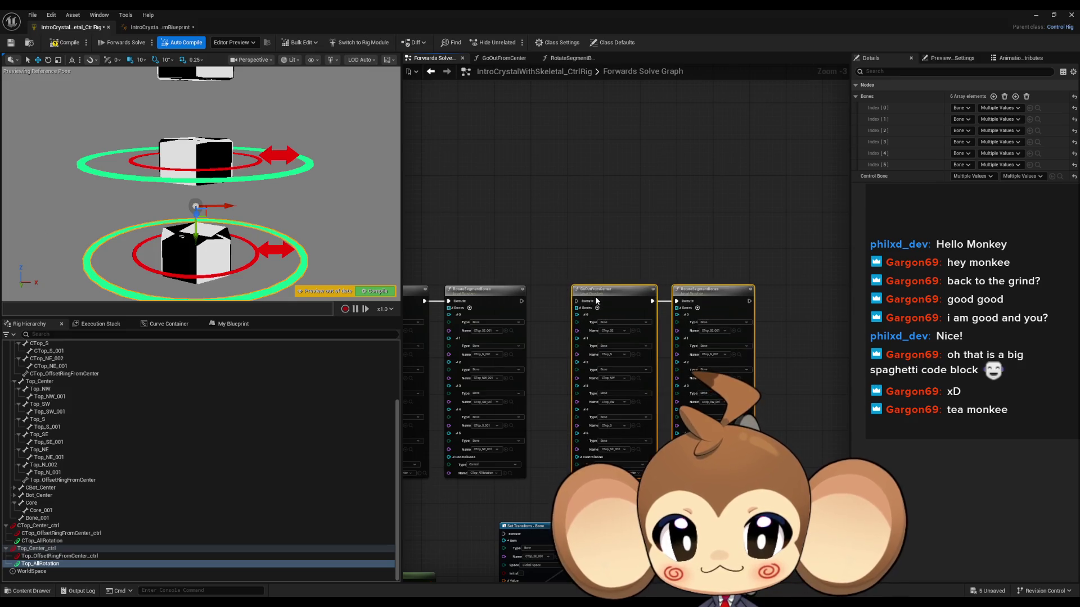
scroll(538, 344, "up", 3)
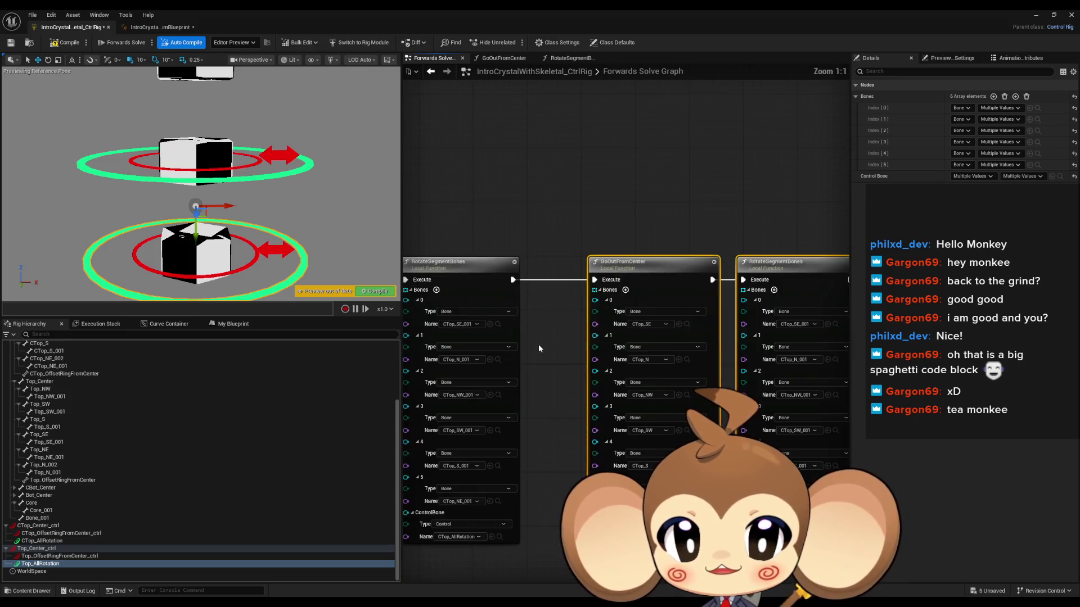
left_click_drag(493, 353, 470, 350)
left_click(562, 324)
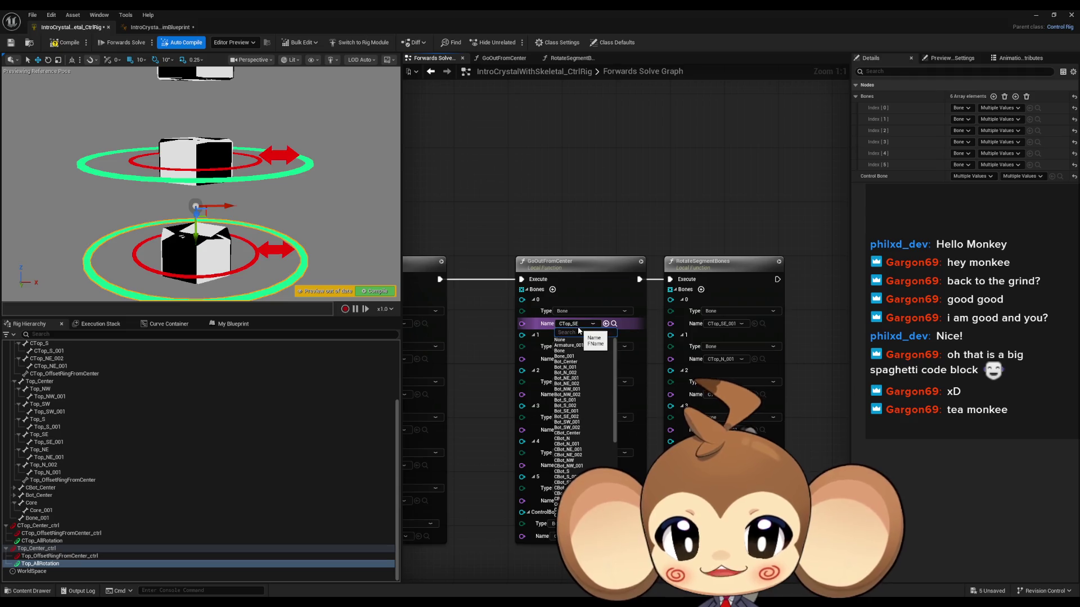
scroll(565, 327, "down", 5)
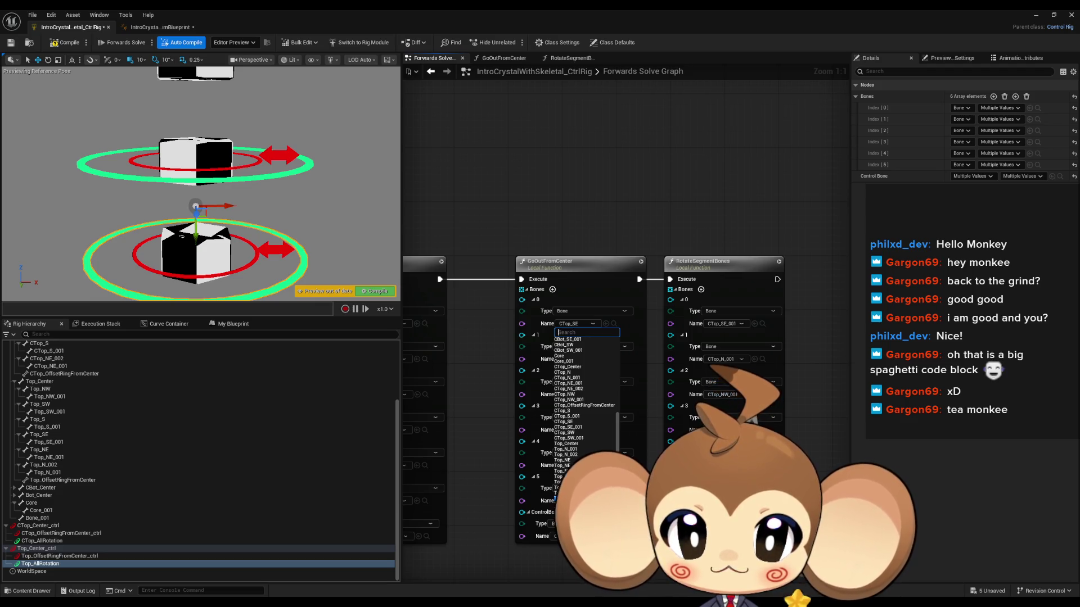
left_click(566, 499)
left_click(575, 360)
scroll(579, 438, "down", 5)
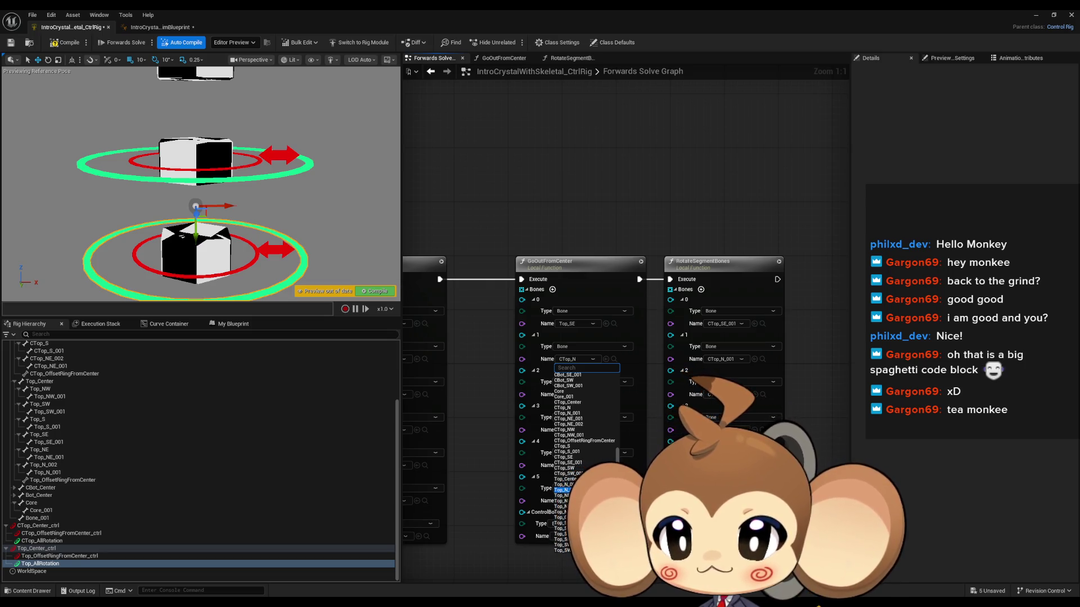
left_click(565, 490)
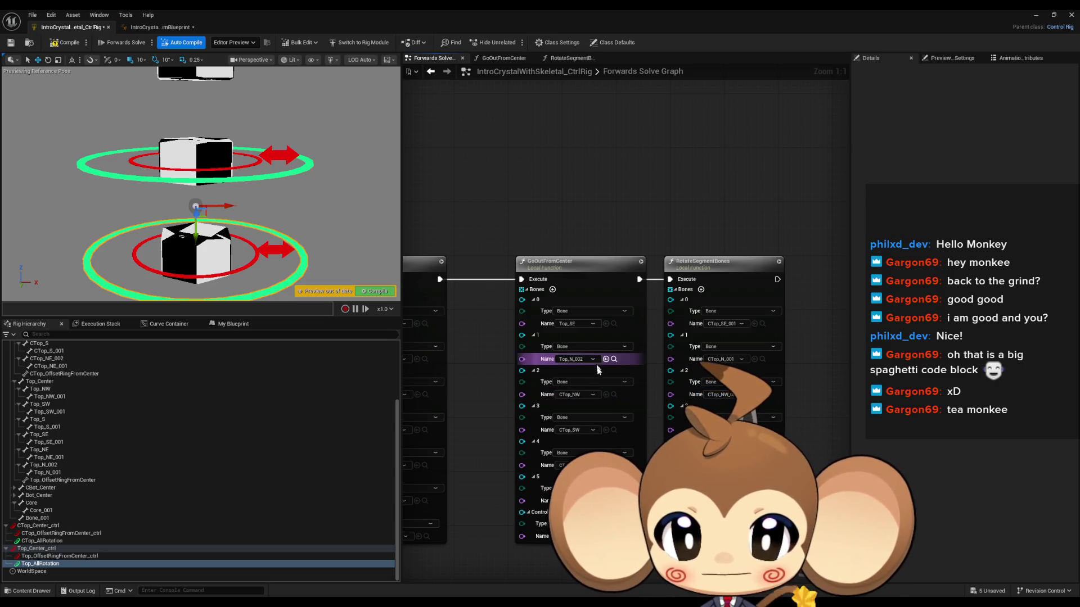
Step: Set the remaining GoOutFromCenter bones to Top_NW, Top_SW, Top_S and Top_NE
left_click(585, 394)
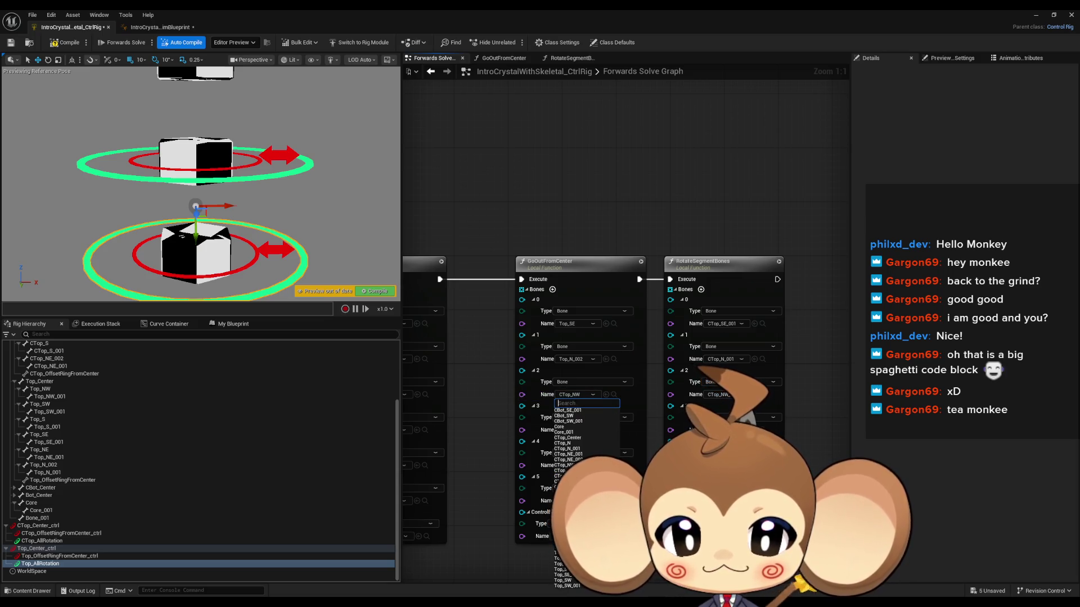
left_click(566, 564)
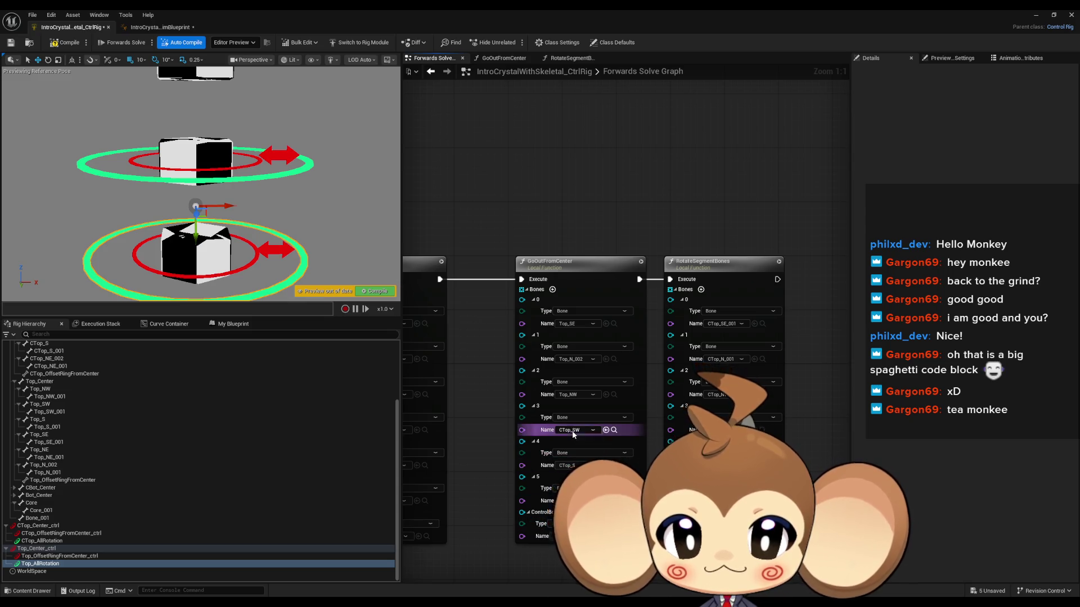
scroll(574, 434, "down", 2)
left_click(573, 443)
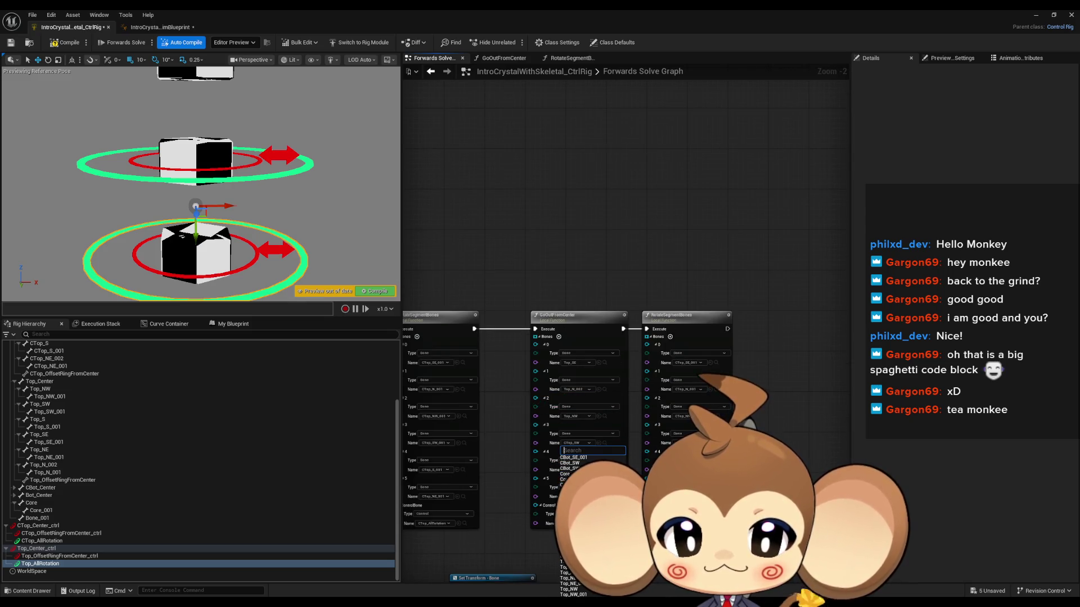
scroll(587, 404, "up", 1)
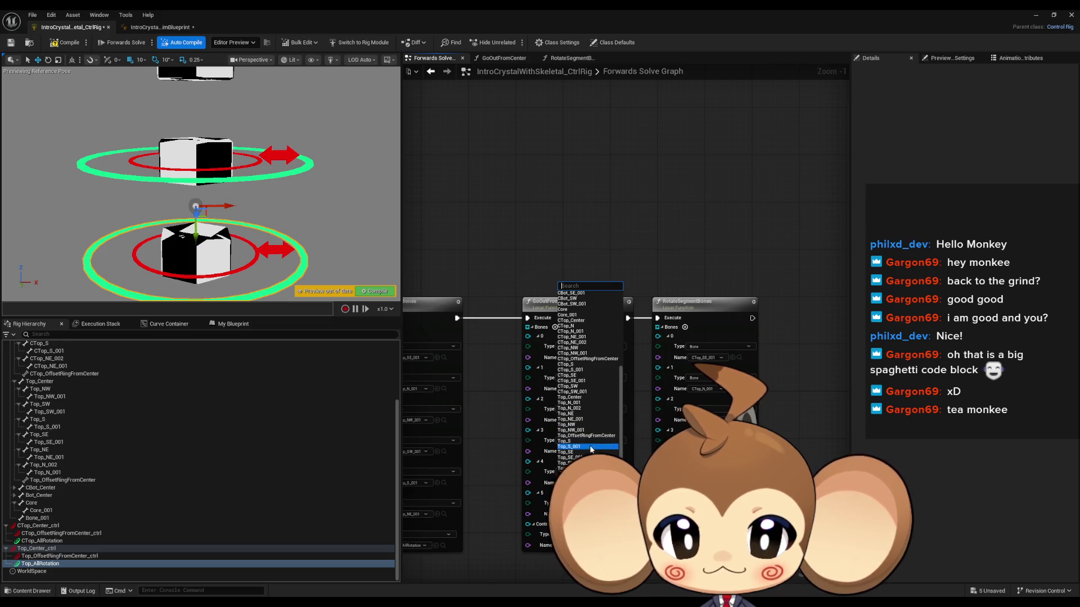
left_click(578, 463)
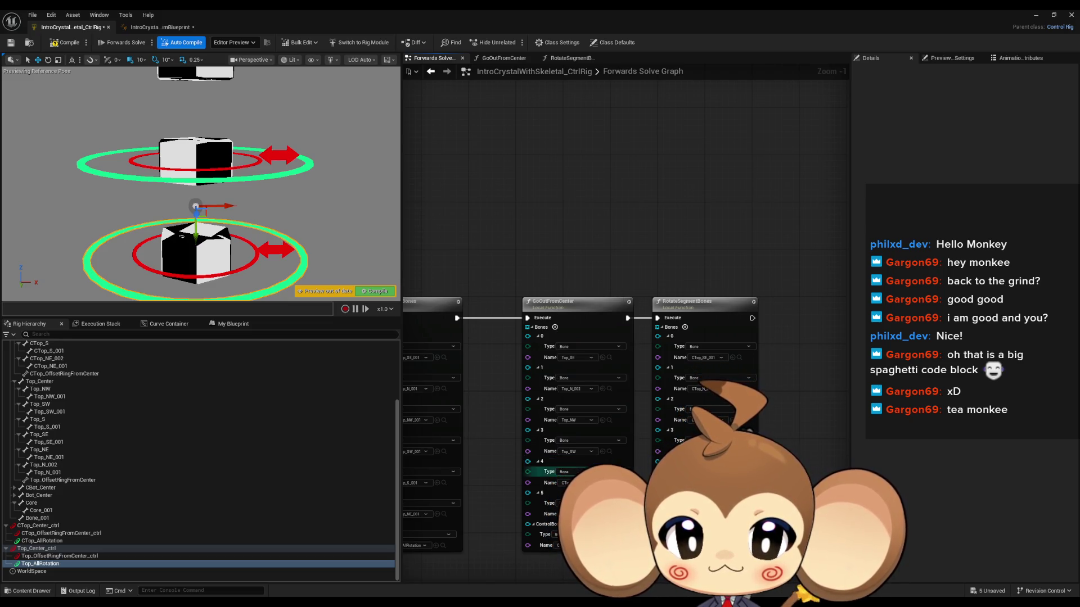
left_click(573, 483)
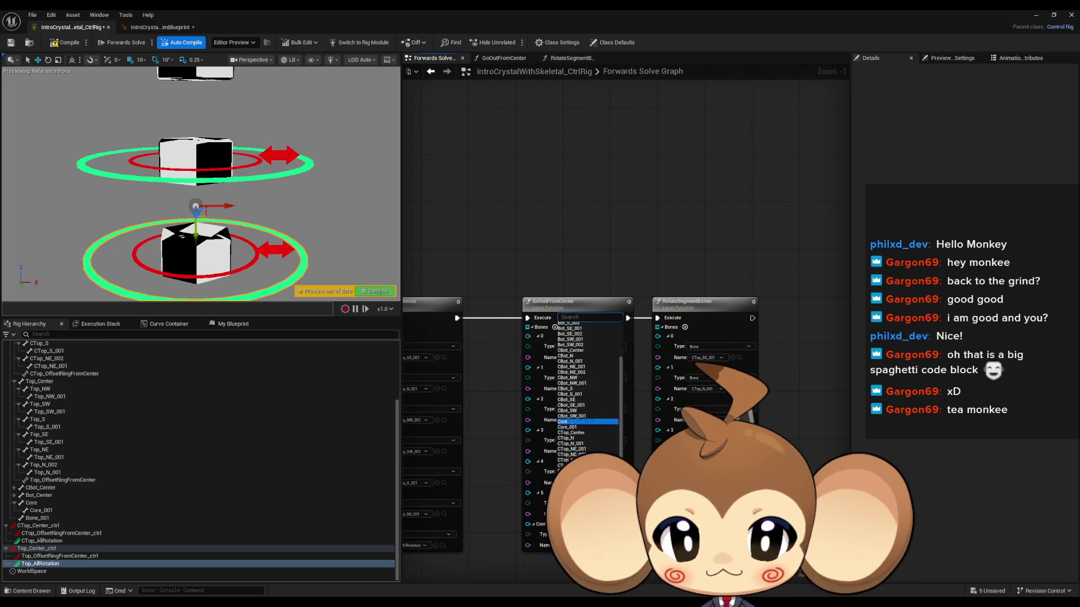
left_click(574, 476)
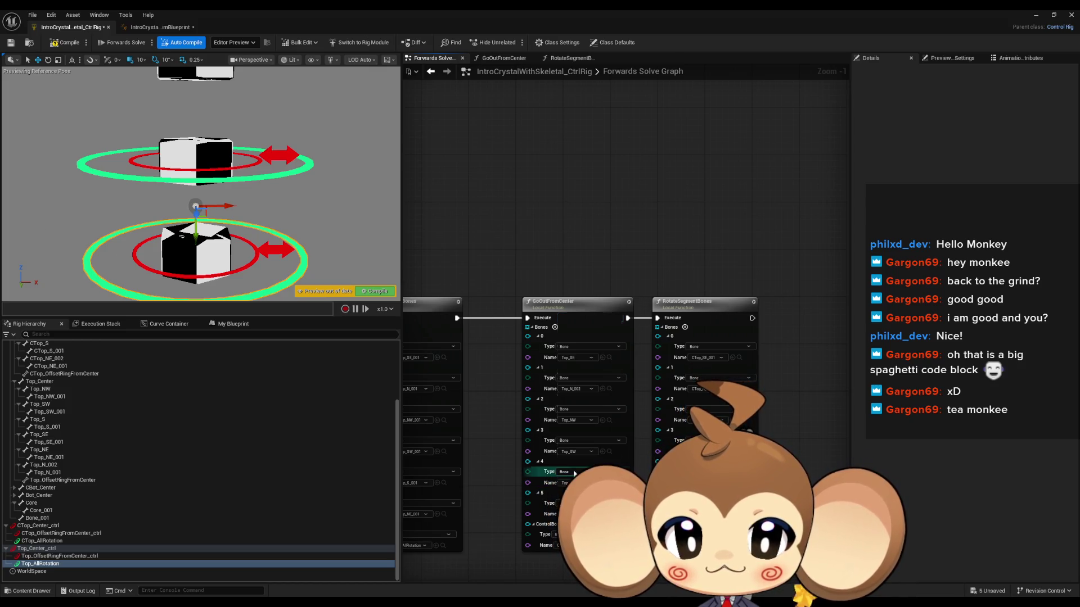
left_click(574, 514)
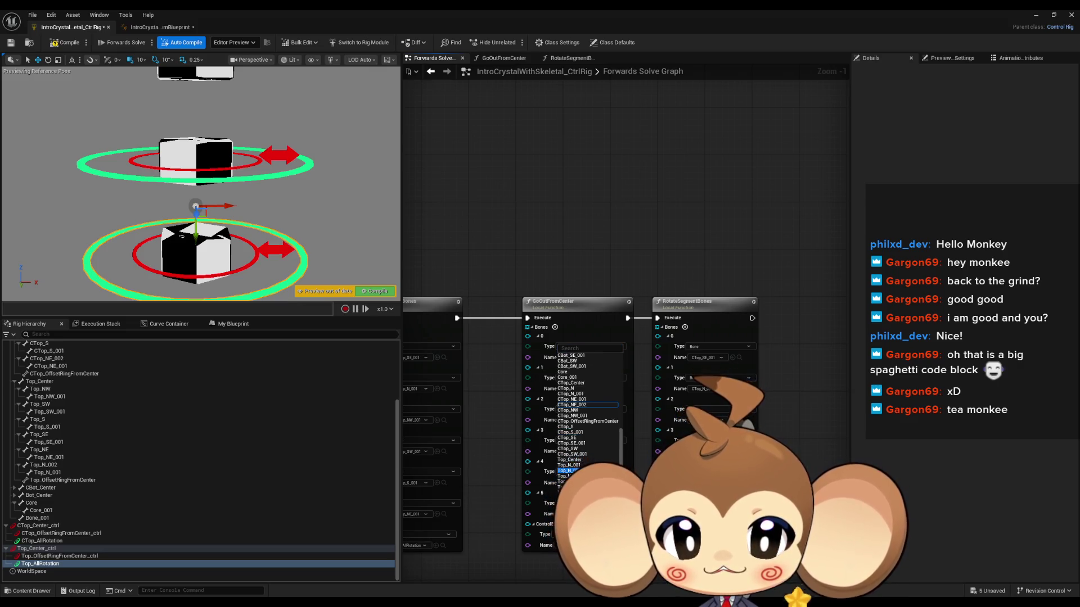
left_click(567, 475)
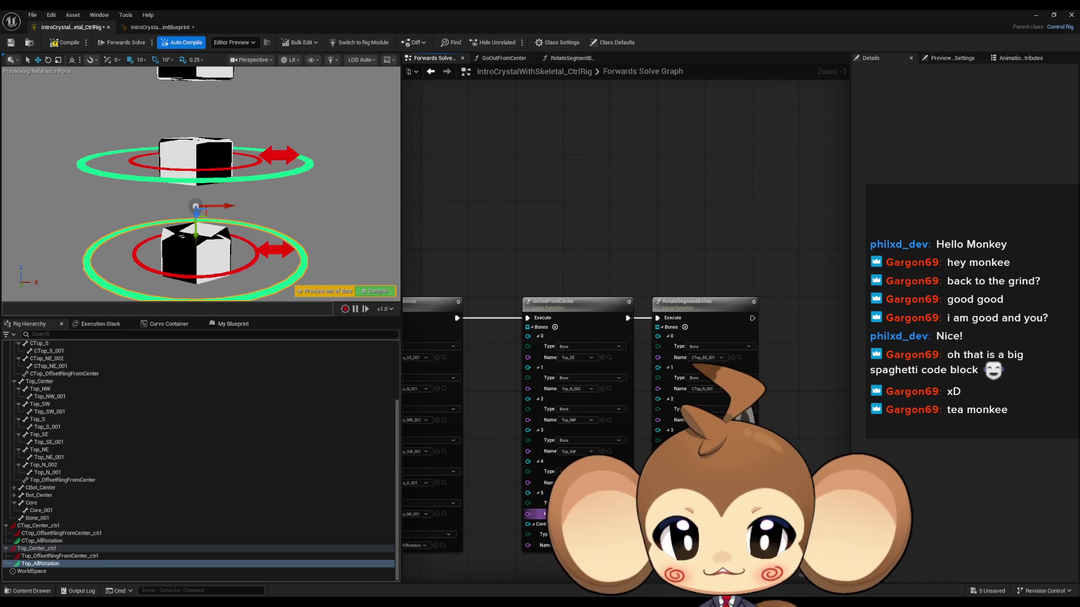
Step: Recheck the second GoOutFromCenter bone, keeping it as Top_N_002
left_click(575, 388)
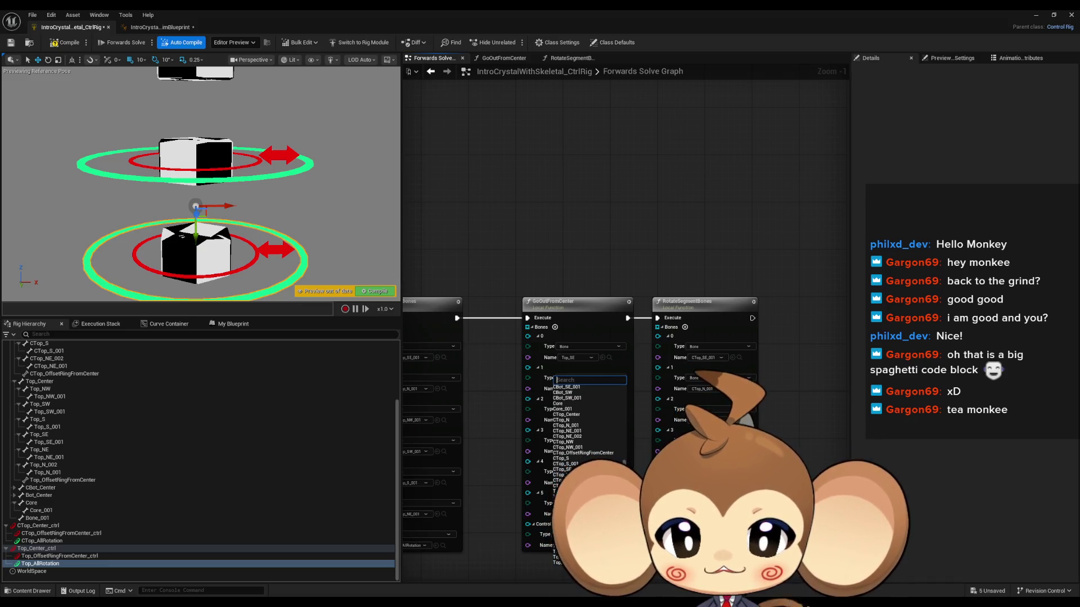
left_click(497, 538)
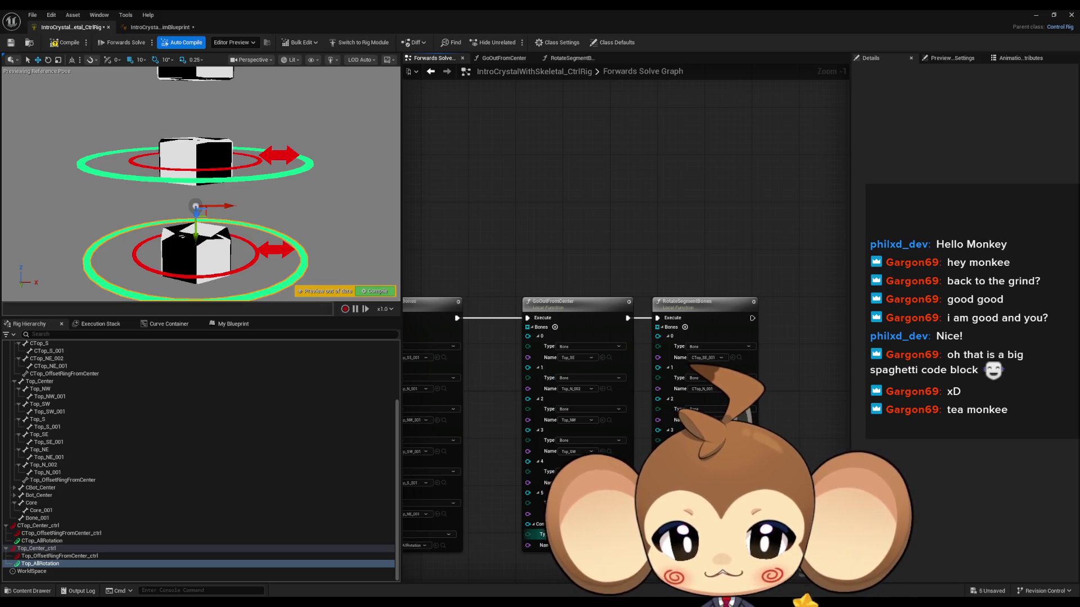
left_click(576, 389)
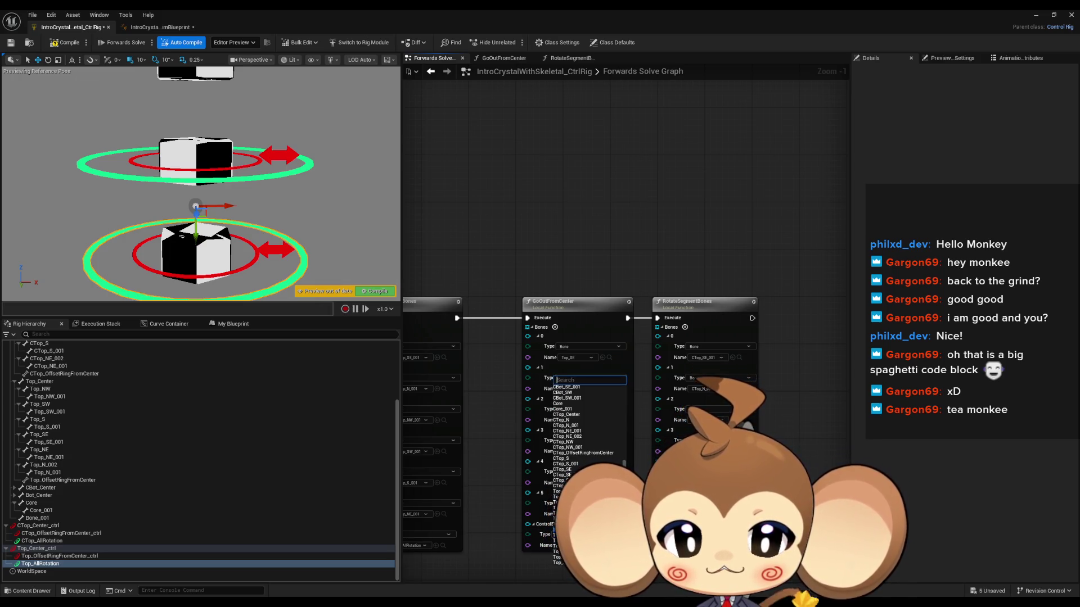
key("Escape")
left_click_drag(697, 363, 576, 347)
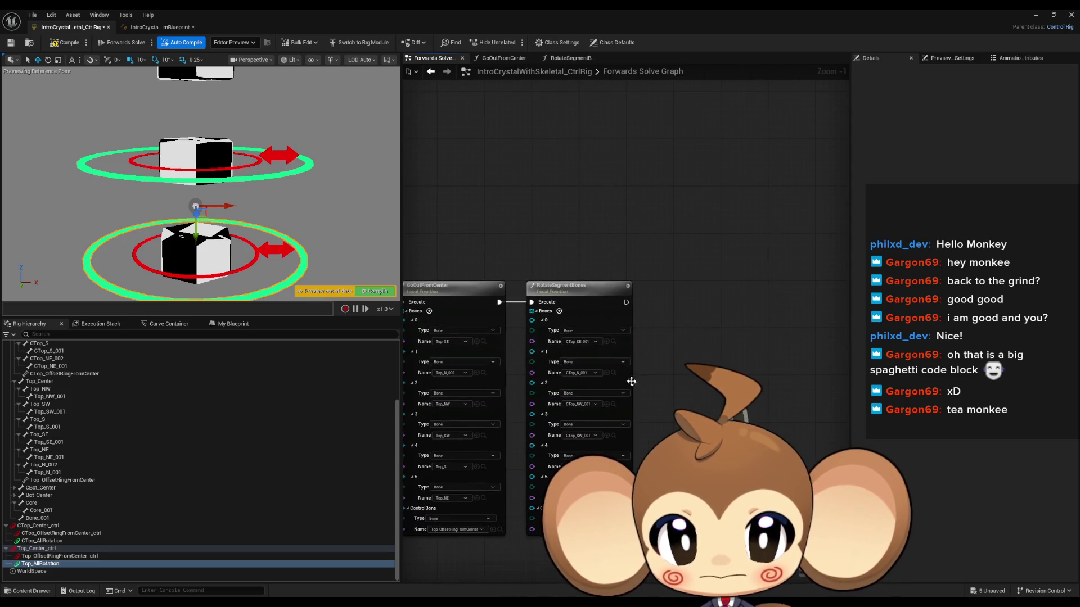
Step: Set the RotateSegmentBones copy's first four bones to Top_SE_001, Top_N_001, Top_NW_001 and Top_SW_001
left_click(586, 343)
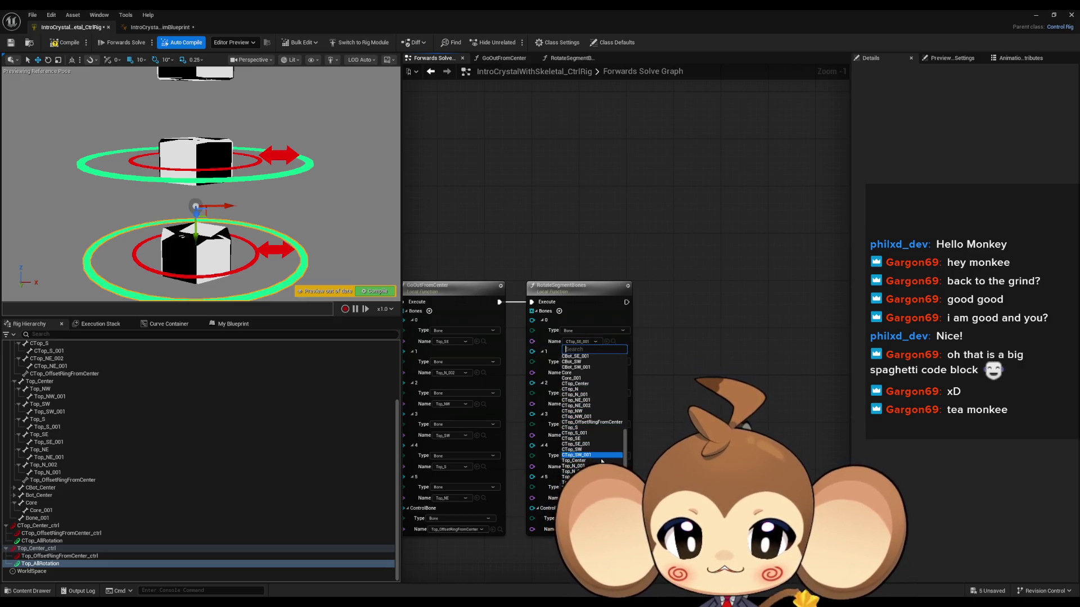
left_click(580, 450)
left_click(581, 373)
scroll(594, 427, "down", 3)
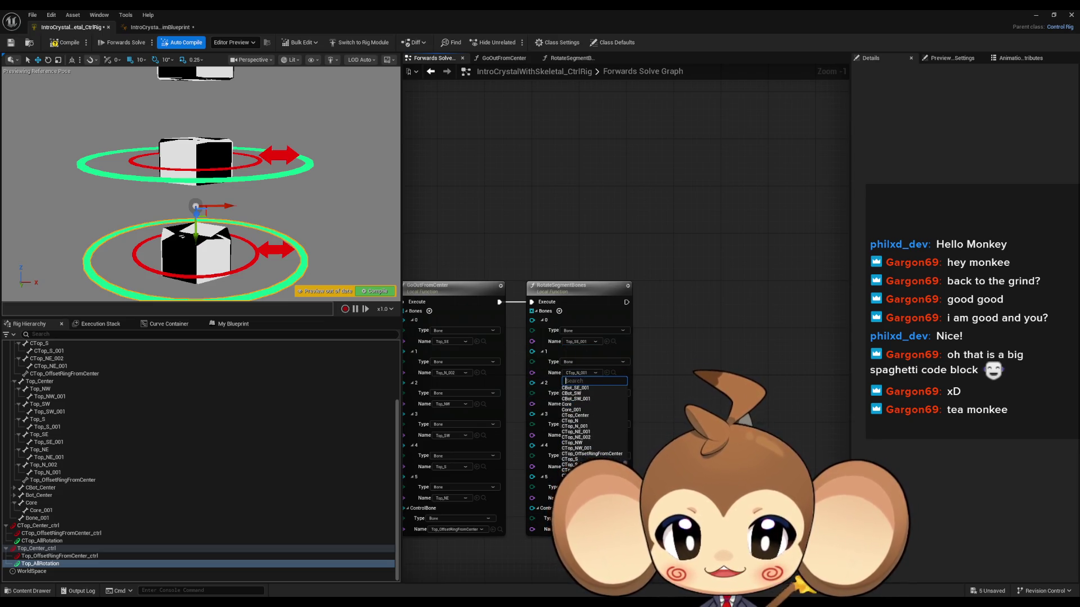
left_click(579, 497)
left_click(585, 404)
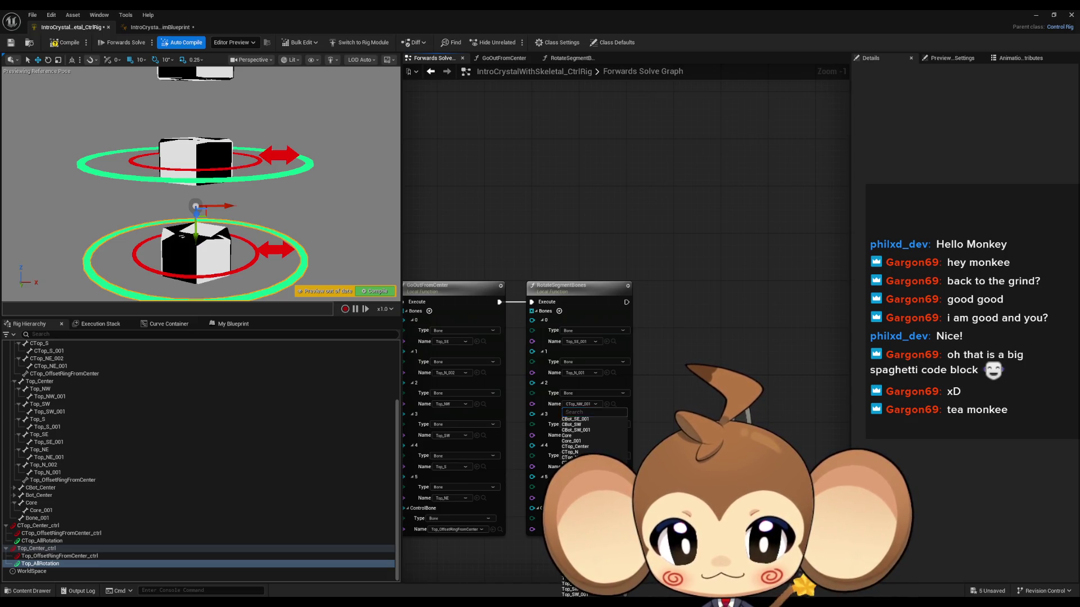
left_click(582, 437)
left_click(582, 437)
scroll(596, 434, "down", 4)
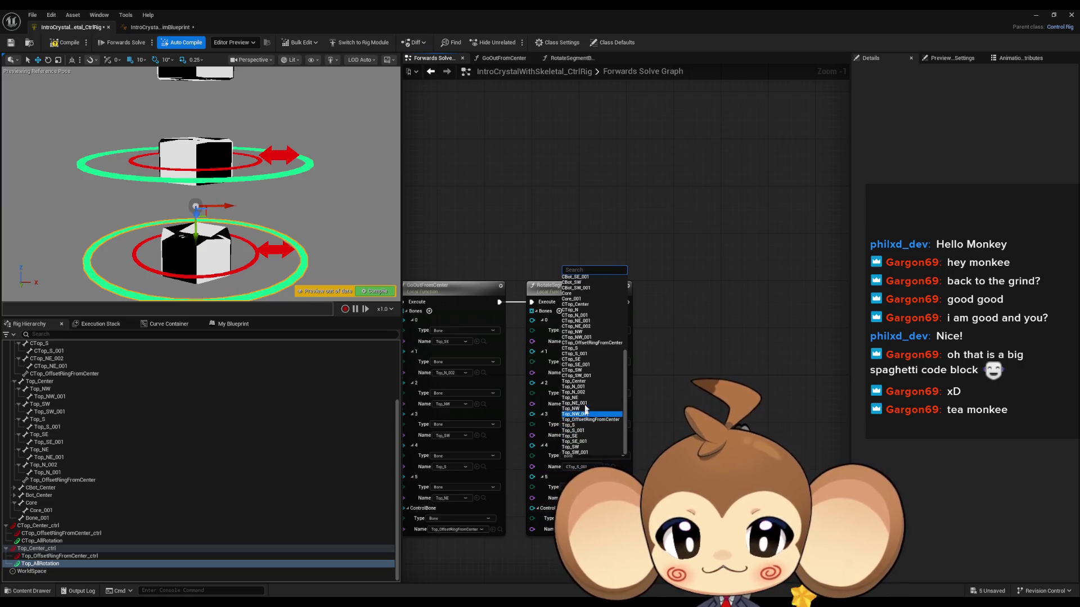
left_click(579, 452)
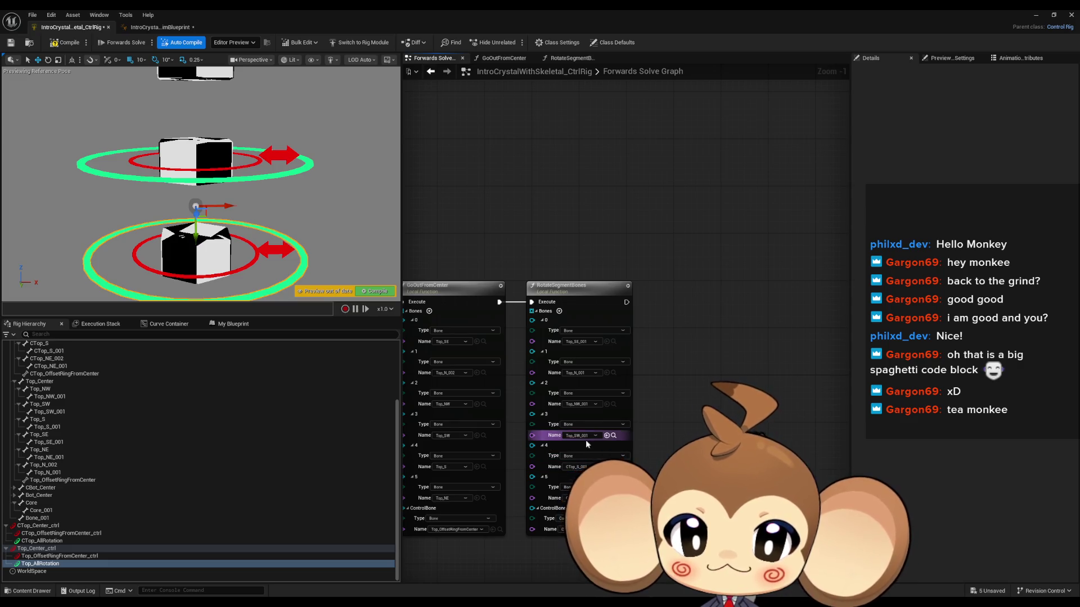
Step: Correct the RotateSegmentBones entries back to Top_SE_001 and Top_NW_001
left_click(579, 467)
scroll(585, 444, "down", 2)
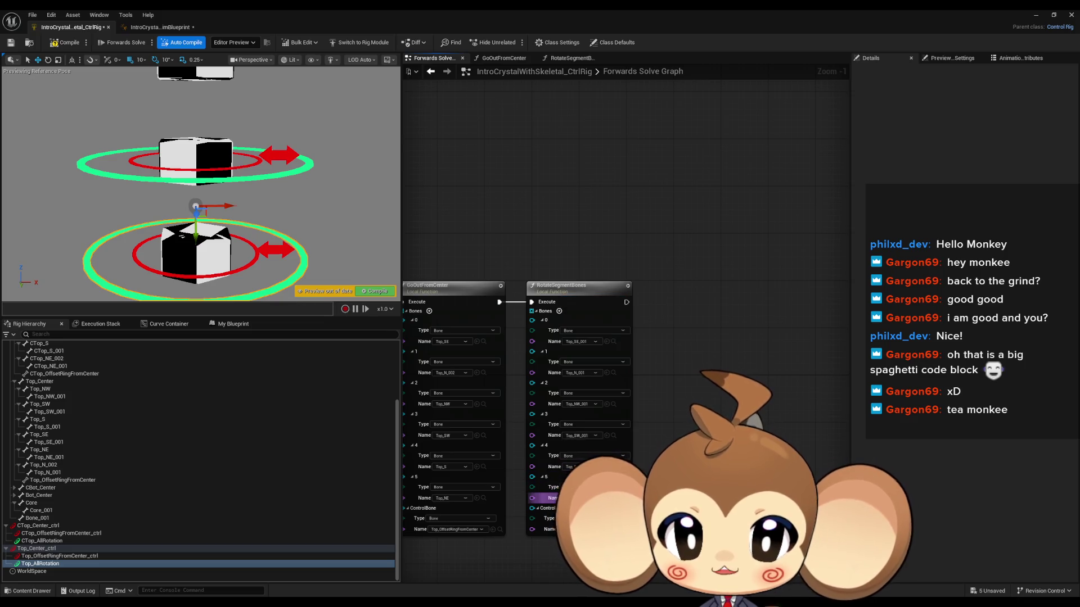
left_click(569, 461)
left_click(569, 468)
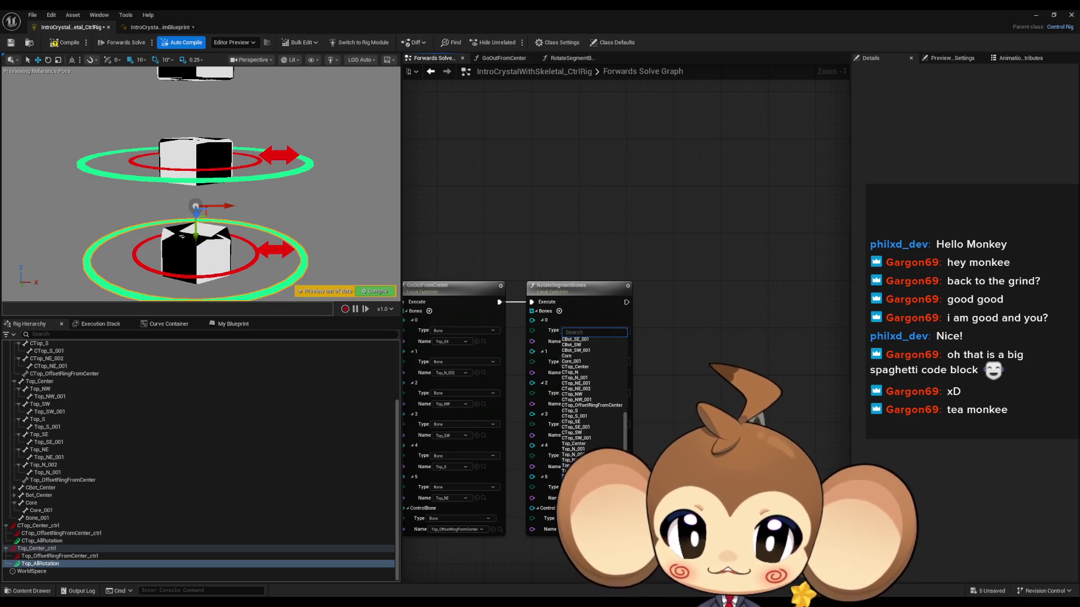
left_click(565, 466)
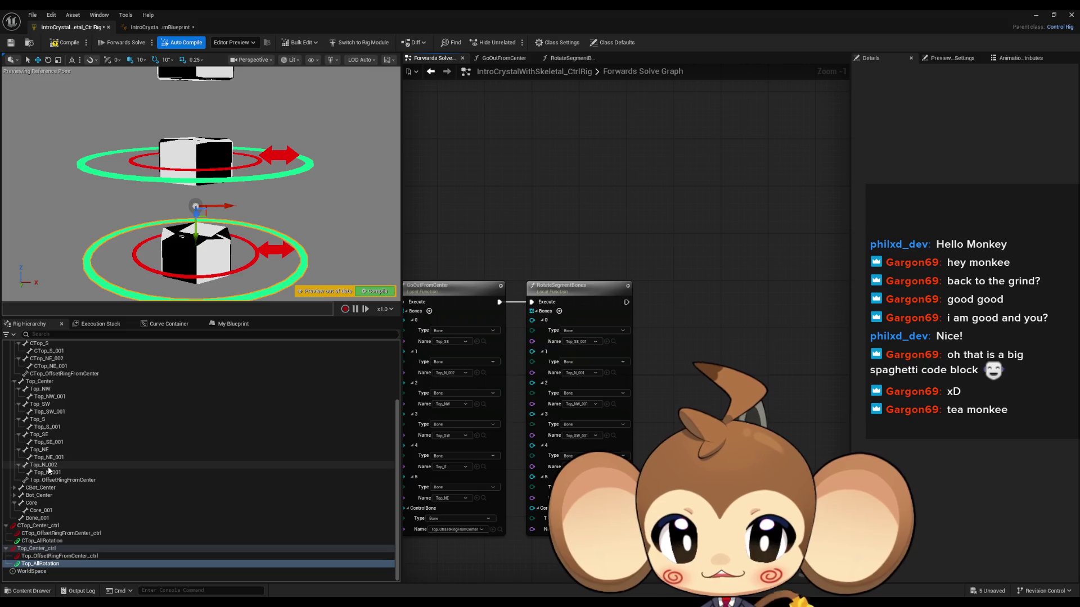
left_click(584, 373)
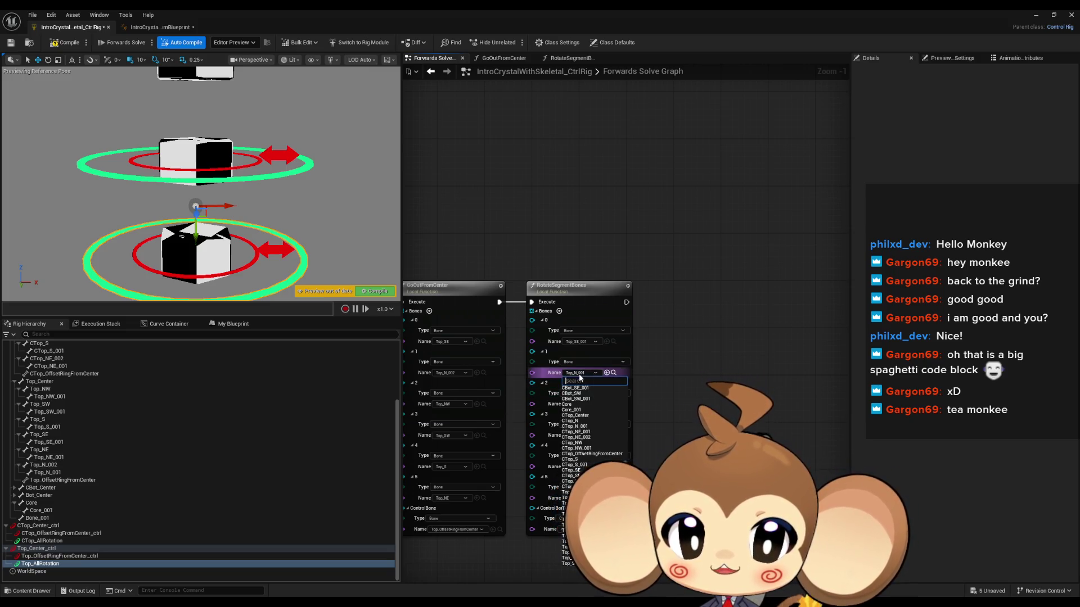
left_click(576, 523)
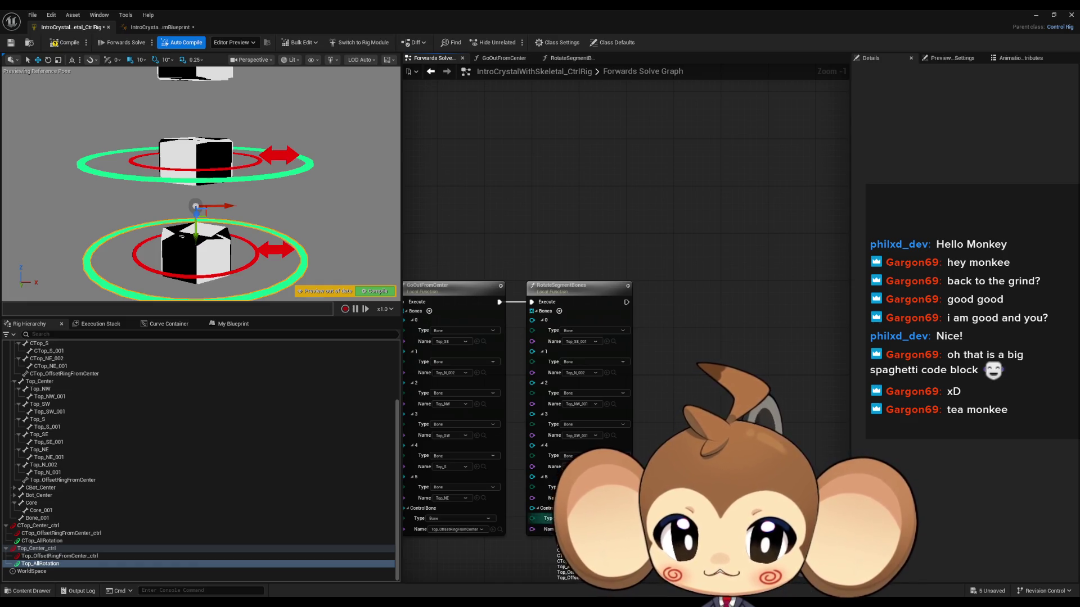
scroll(588, 520, "down", 3)
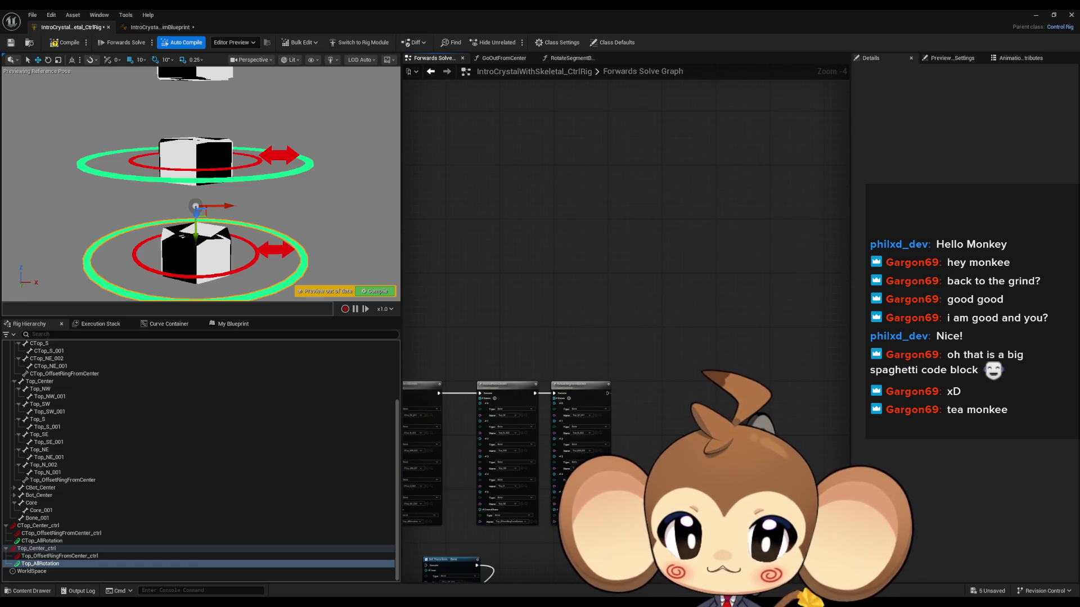
Step: Raise Top_OffsetRingFromCenter_ctrl to Location Y -34.5, level with the top cube
left_click_drag(559, 477, 720, 401)
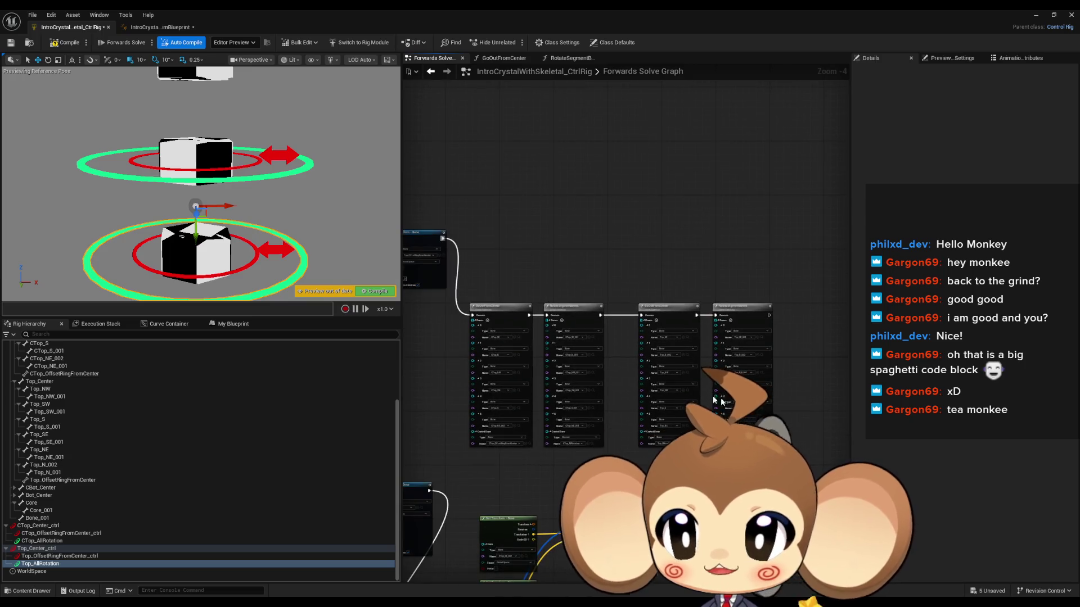
left_click(277, 255)
mouse_move(228, 207)
left_mouse_down()
mouse_move(285, 206)
mouse_move(283, 251)
mouse_move(294, 251)
left_mouse_up()
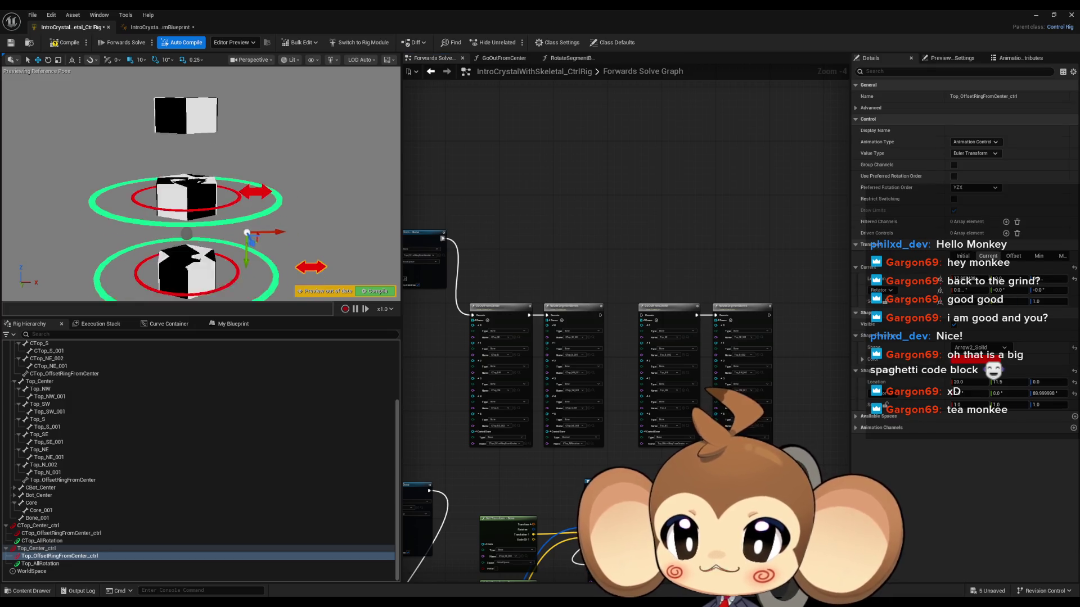
scroll(688, 316, "up", 4)
left_click_drag(542, 316, 508, 280)
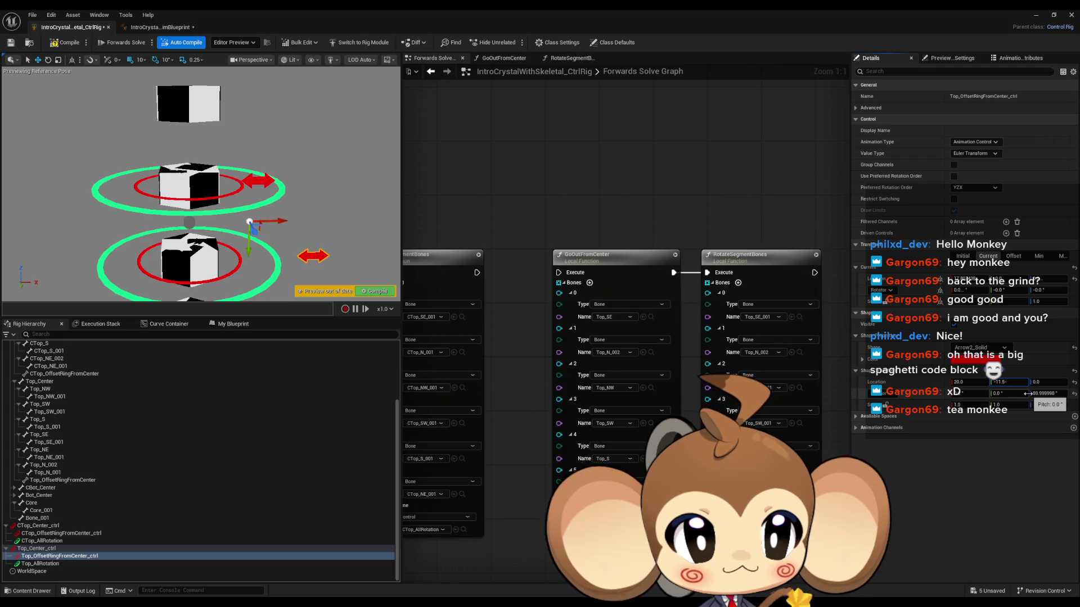
key("Return")
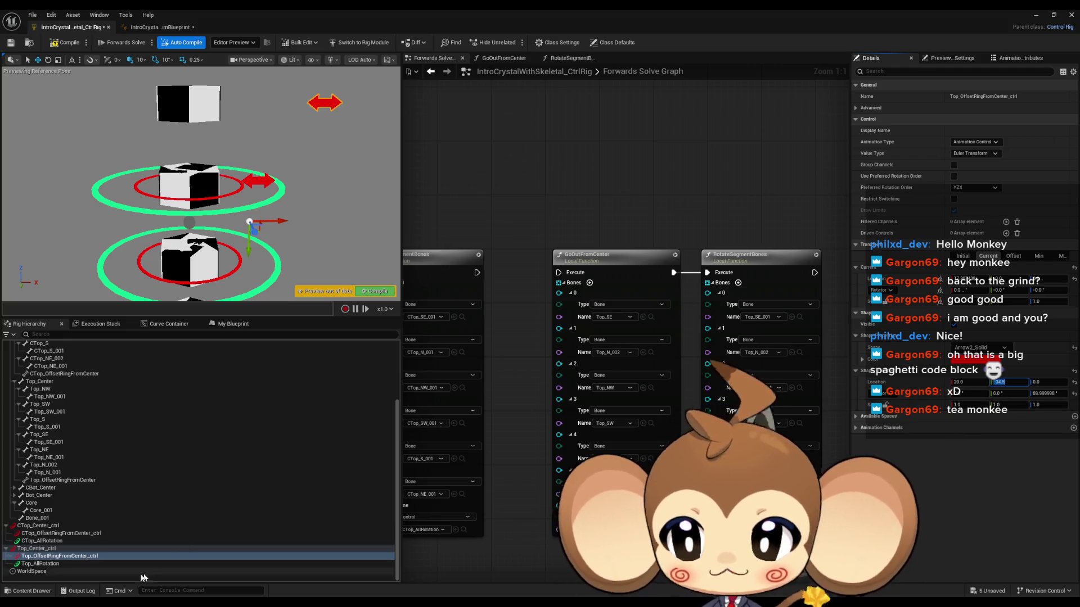
left_click(80, 549)
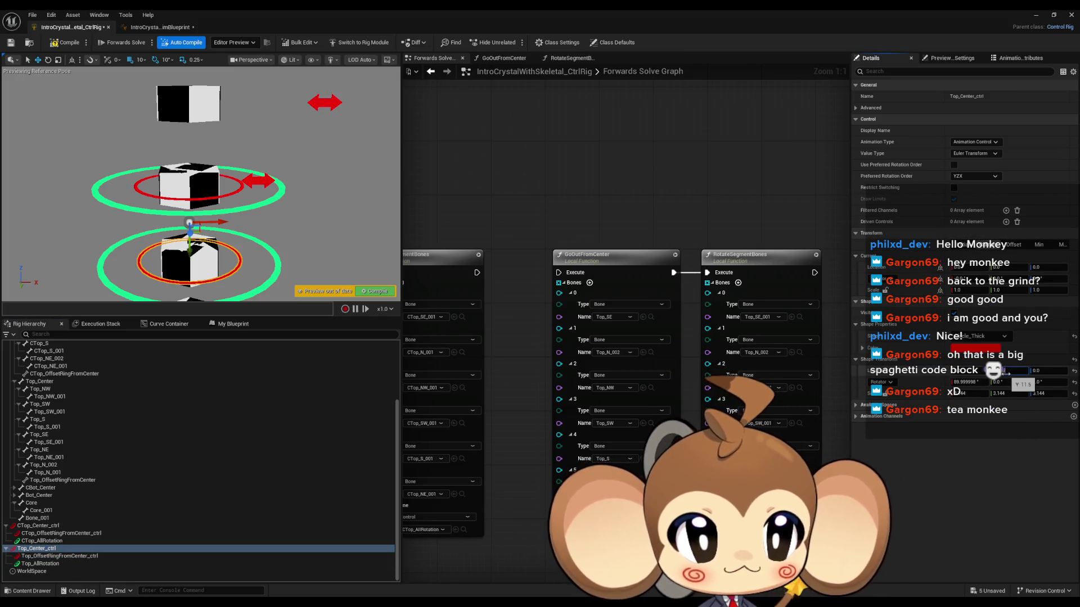
Step: Set Top_Center_ctrl and Top_AllRotation to Location Y -34.5, viewing the top cube's rings
key("Return")
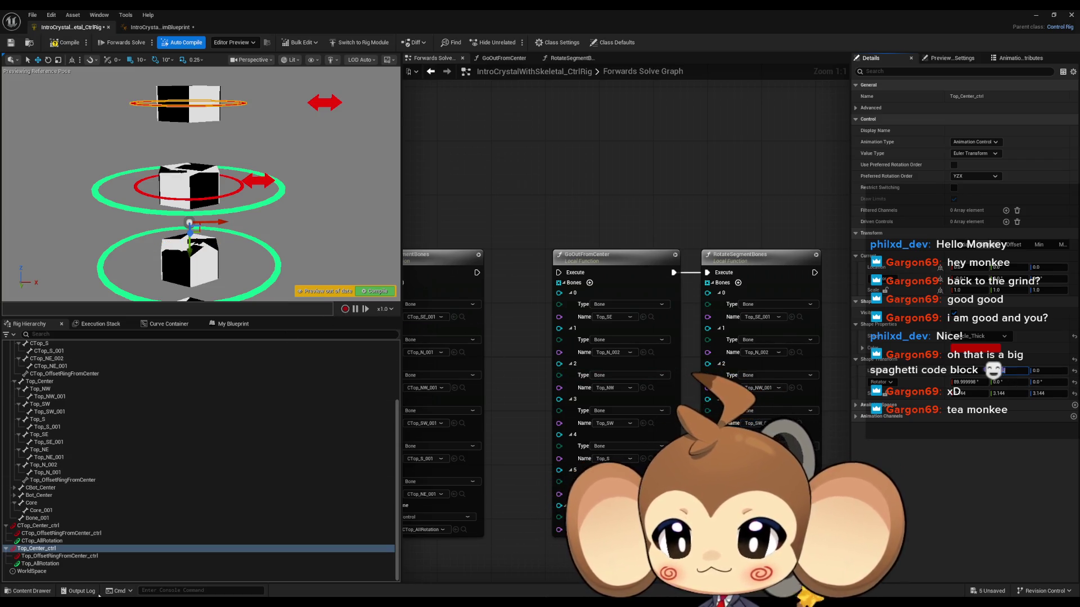
left_click(50, 564)
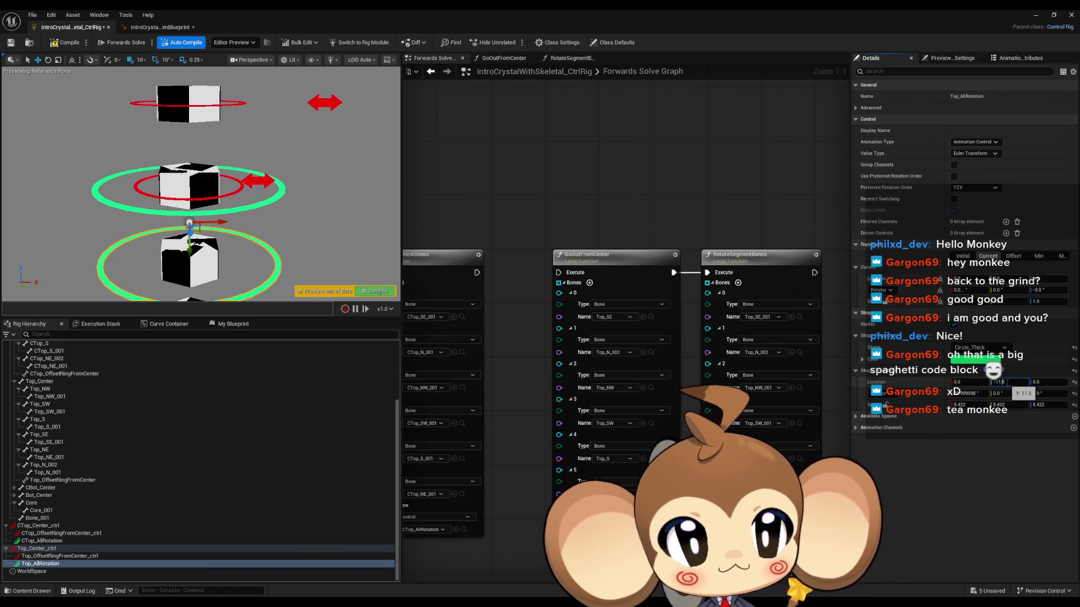
type("-34.5")
key("Return")
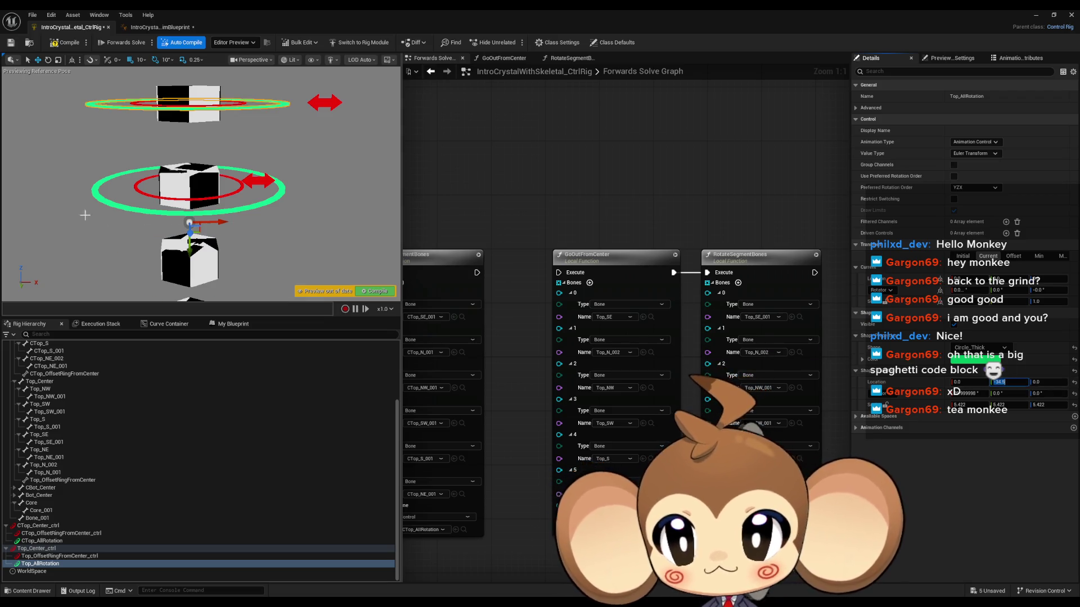
left_click_drag(318, 210, 288, 131)
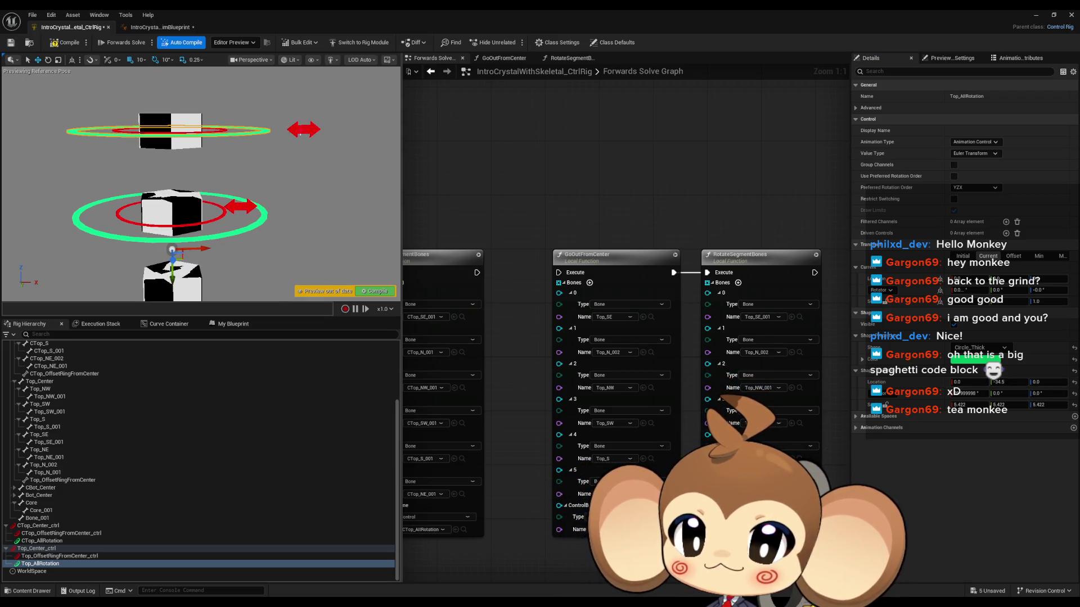
key("Up")
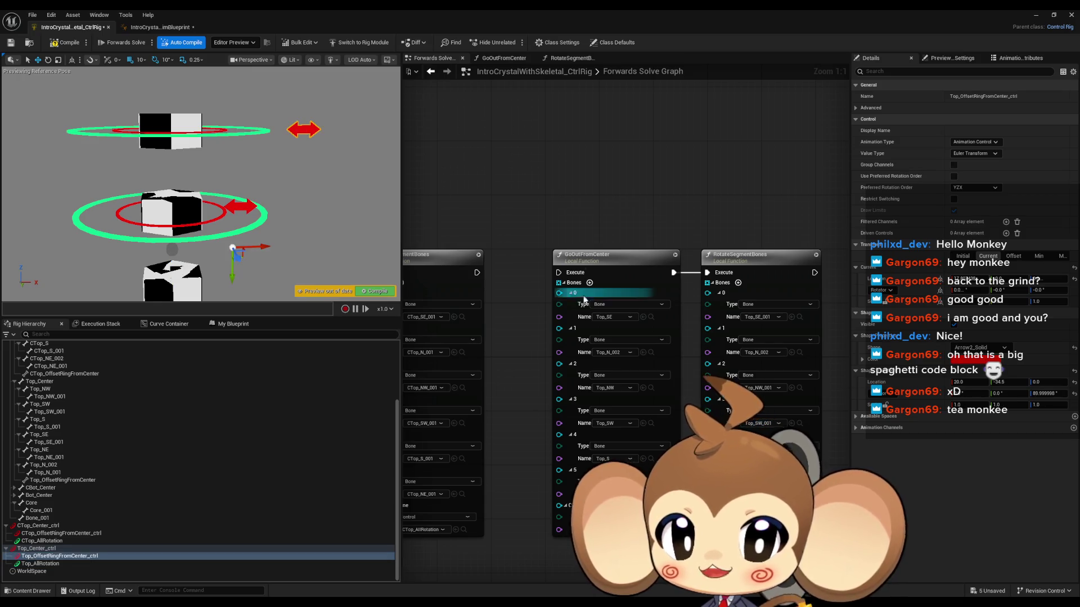
mouse_move(238, 149)
left_mouse_down()
mouse_move(242, 197)
mouse_move(214, 152)
left_mouse_up()
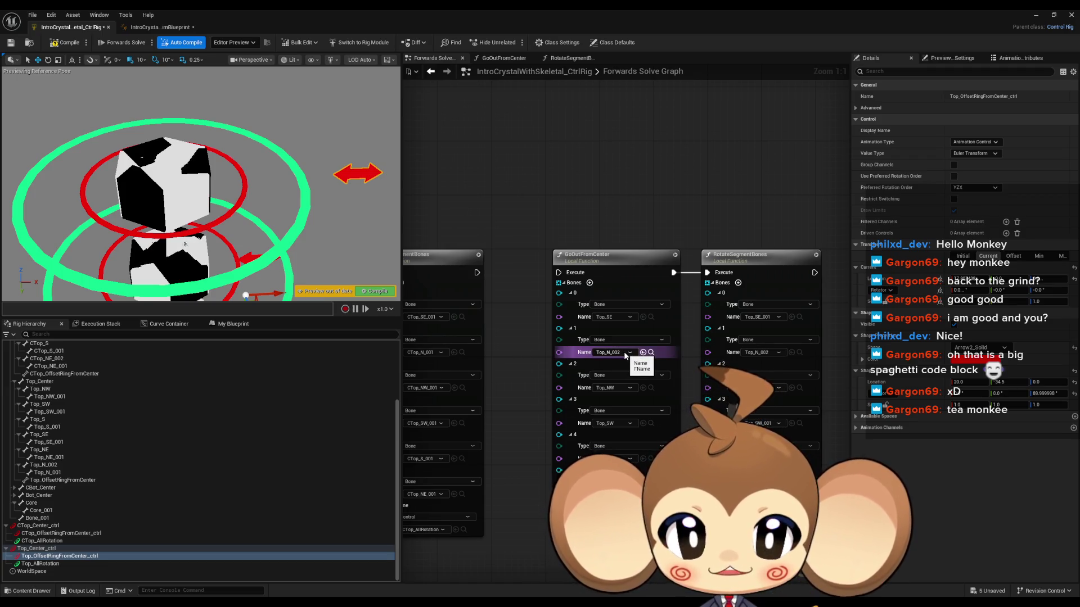
Step: Set the second RotateSegmentBones entry to Top_N_001, wire execution into GoOutFromCenter, and spread both cube rings outward
left_click(770, 356)
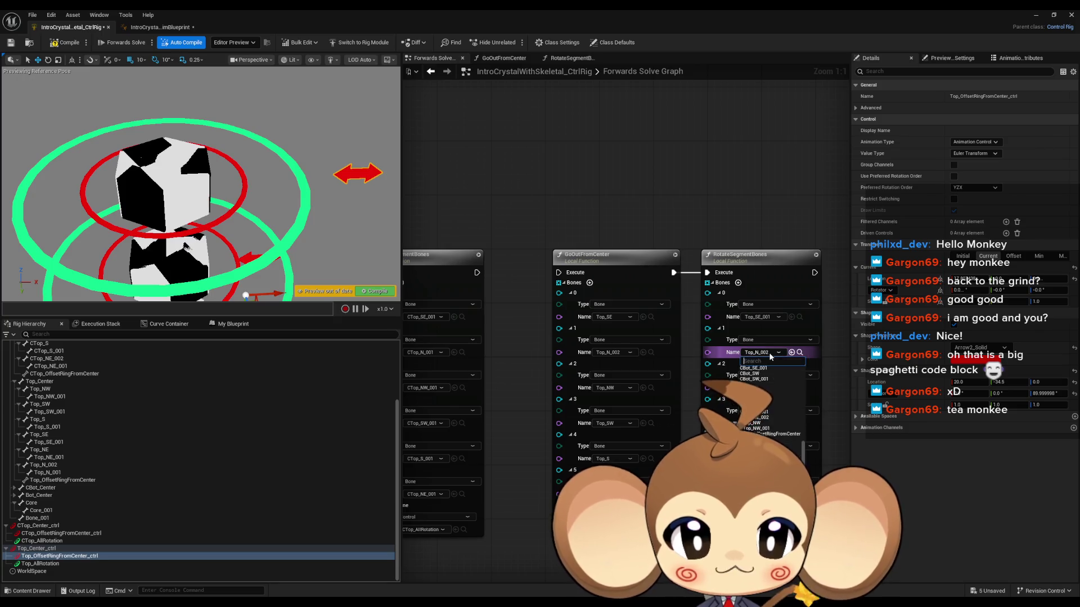
left_click(760, 394)
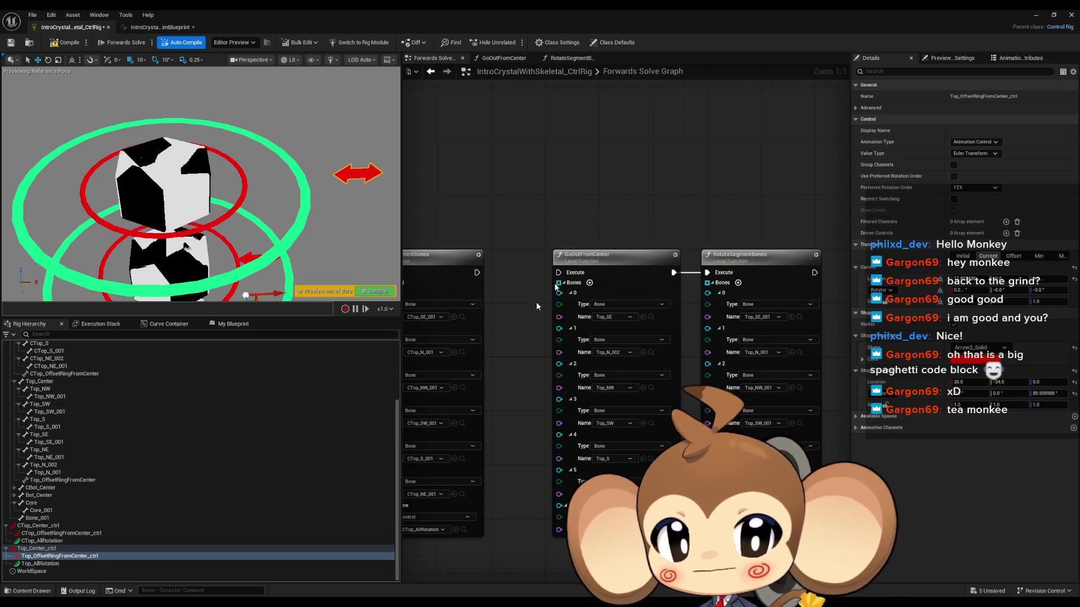
left_click_drag(558, 272, 477, 273)
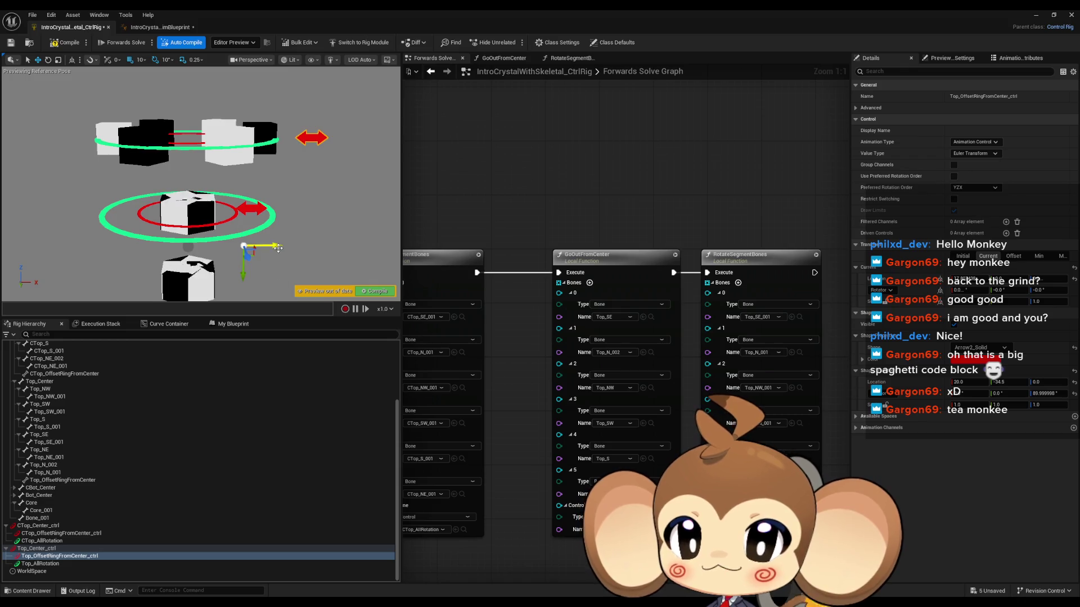
left_click_drag(201, 250, 291, 252)
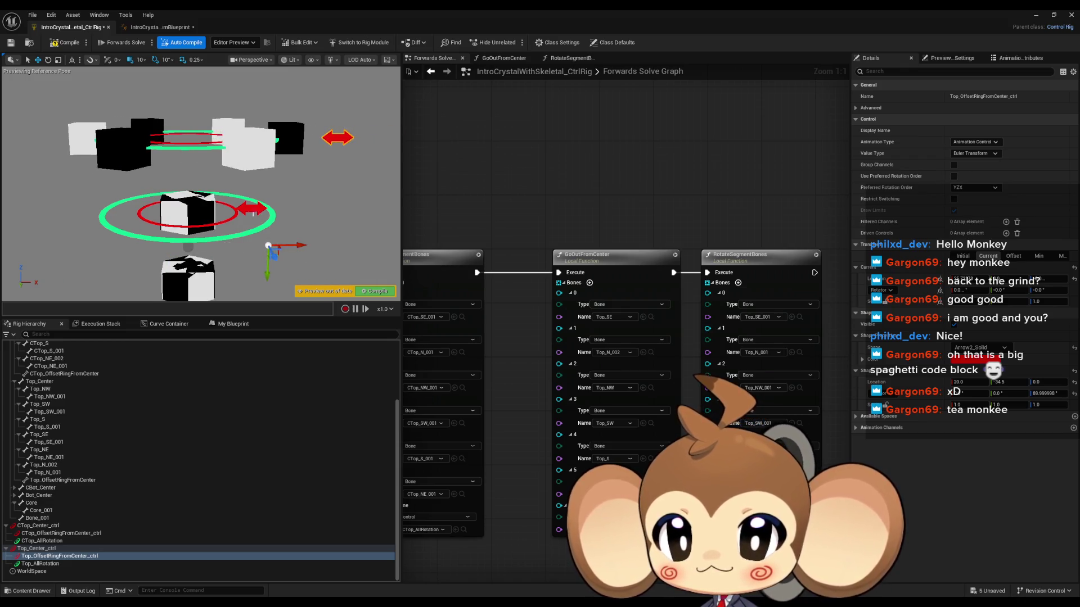
left_click_drag(219, 243, 294, 244)
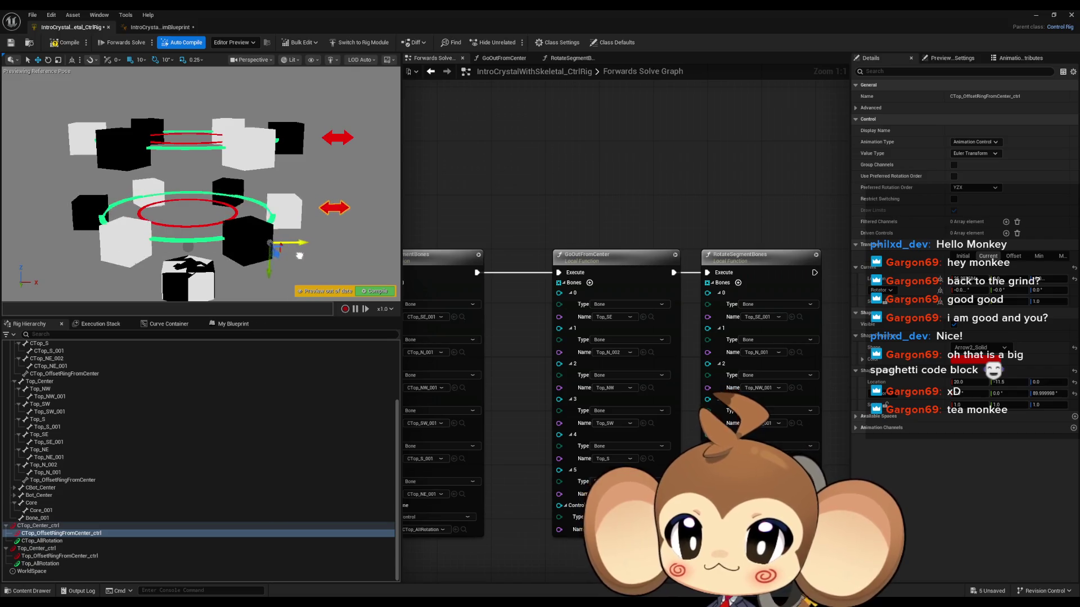
Step: Delete the unused block of lower nodes from the graph
scroll(301, 271, "down", 3)
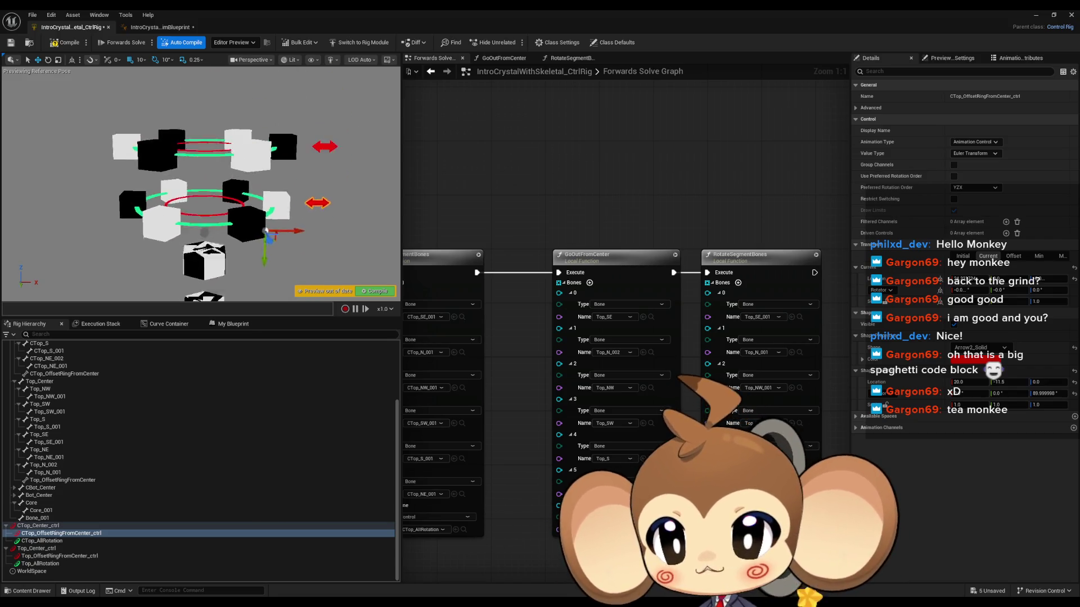
scroll(208, 191, "down", 4)
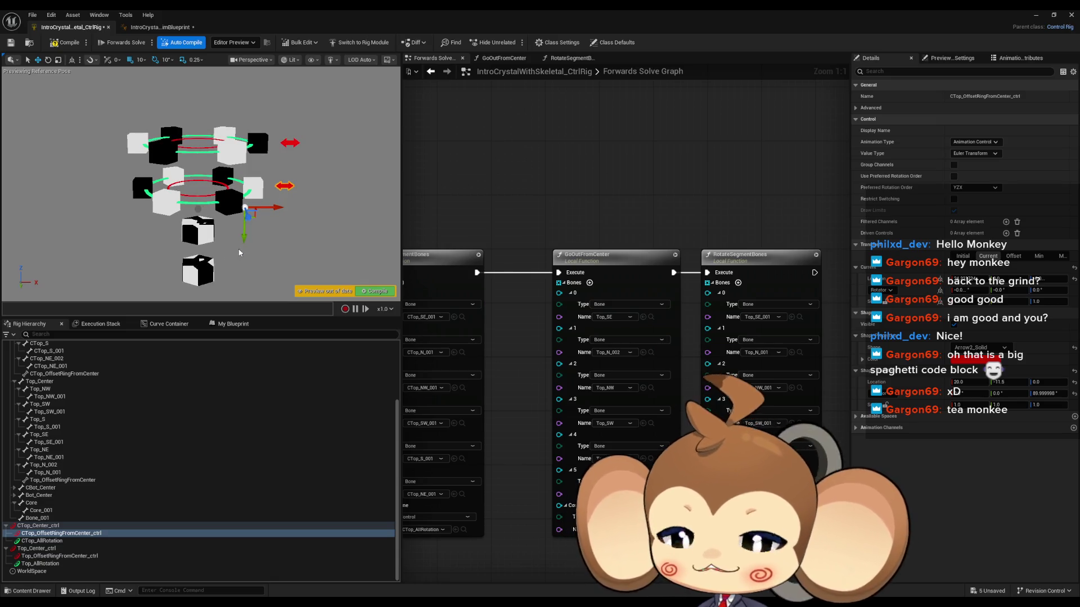
scroll(627, 407, "down", 5)
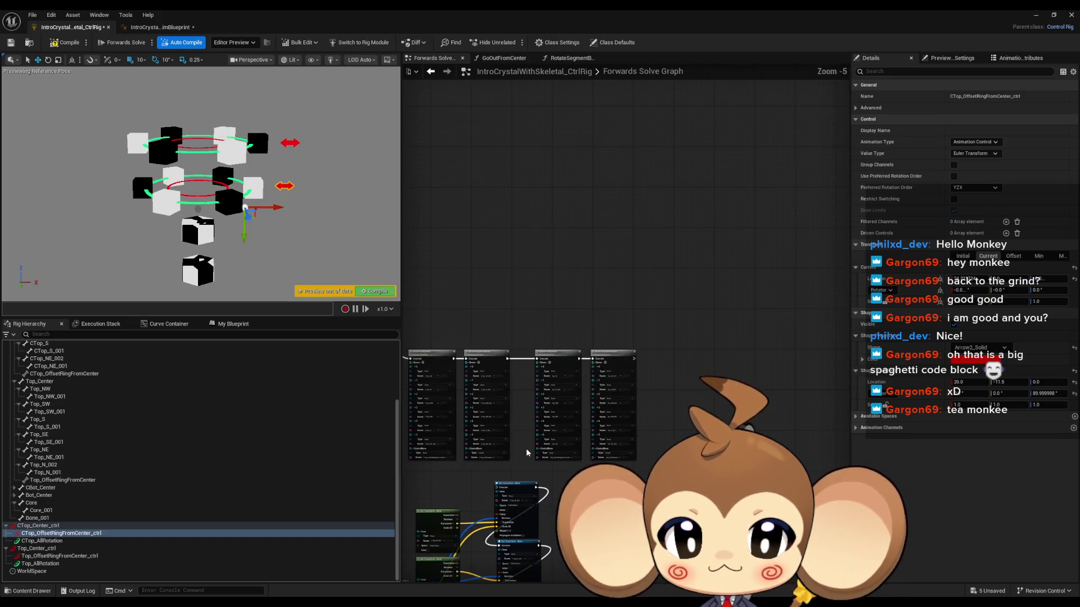
scroll(627, 407, "down", 4)
mouse_move(490, 345)
left_mouse_down()
mouse_move(726, 511)
mouse_move(642, 358)
mouse_move(710, 381)
left_mouse_up()
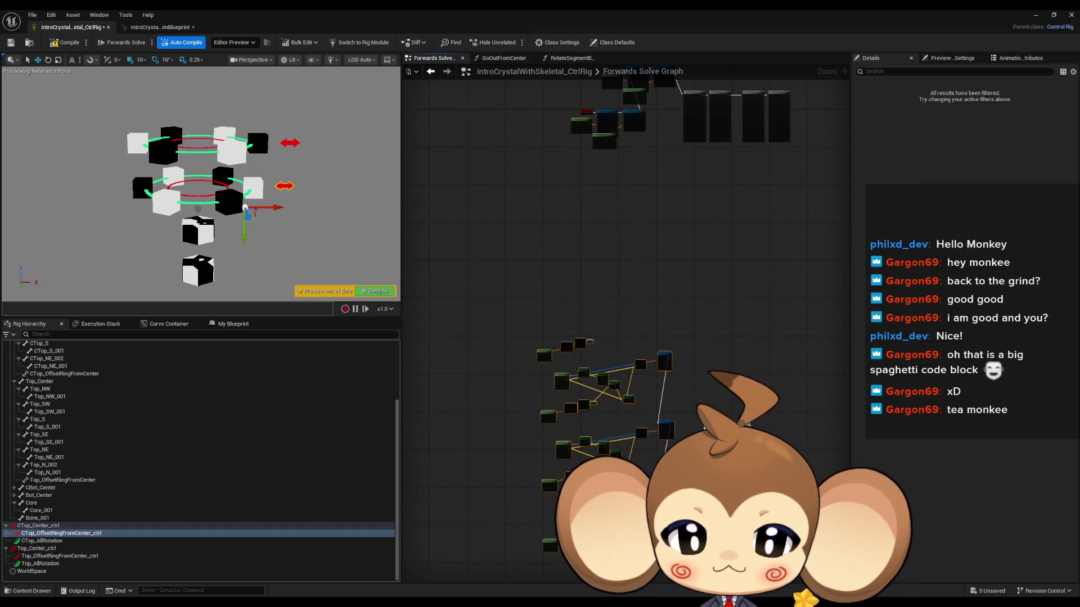
key("Delete")
scroll(711, 382, "up", 9)
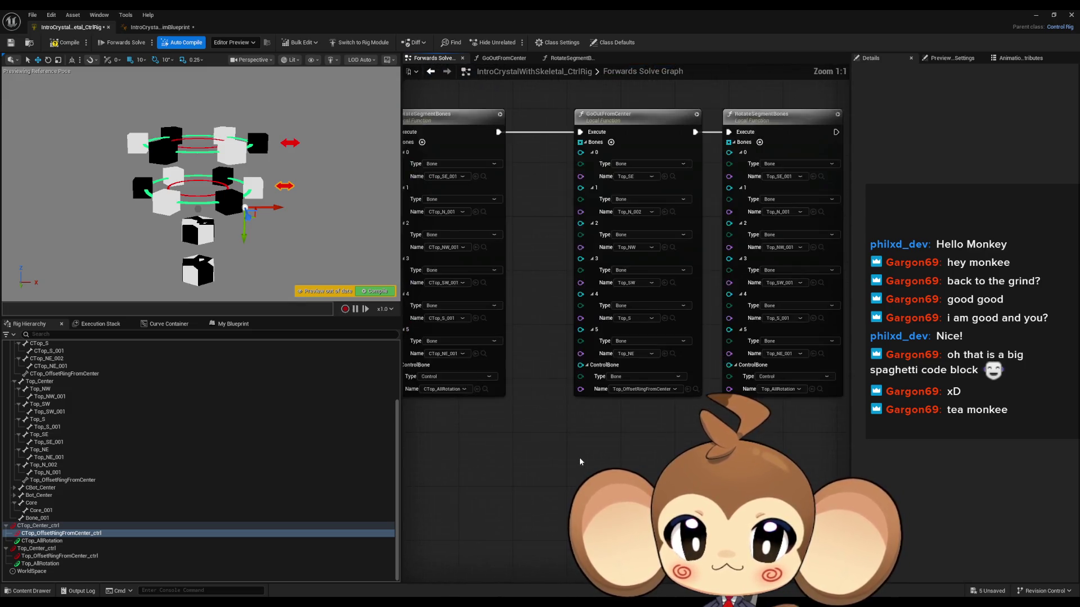
scroll(543, 449, "down", 3)
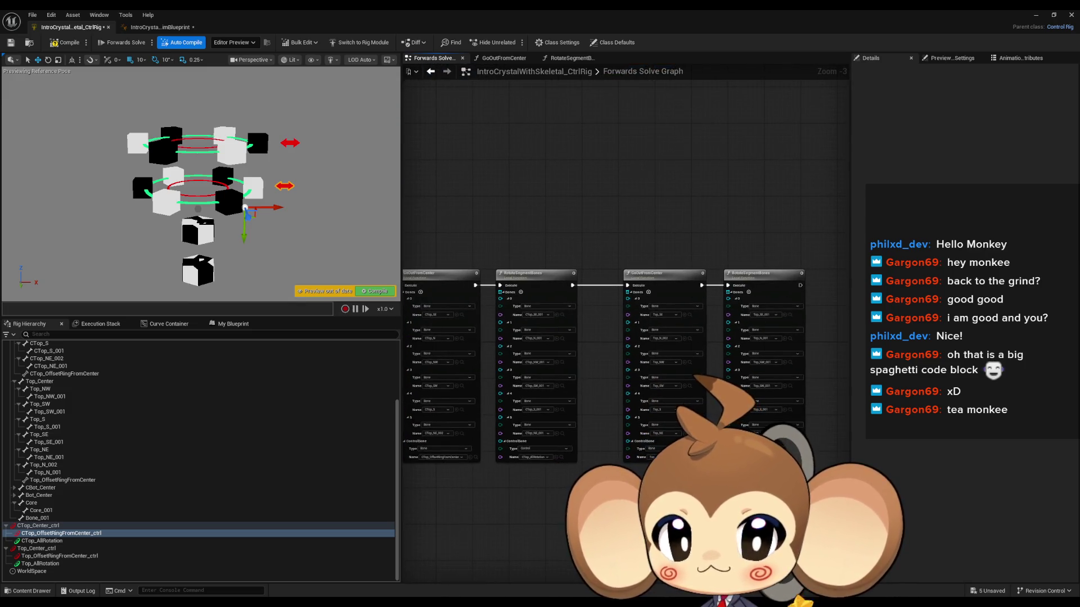
mouse_move(591, 518)
left_mouse_down()
mouse_move(613, 509)
mouse_move(590, 519)
mouse_move(526, 507)
mouse_move(563, 514)
left_mouse_up()
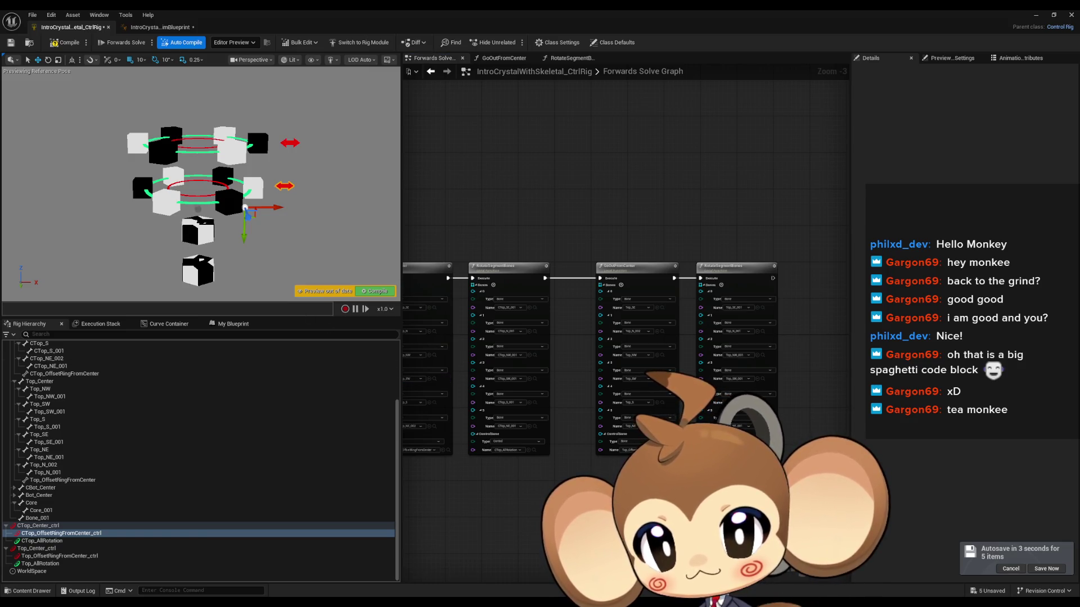
Step: Select the CTop_AllRotation control, switch to the rotate gizmo and turn off rotation snapping
left_click(180, 193)
key("e")
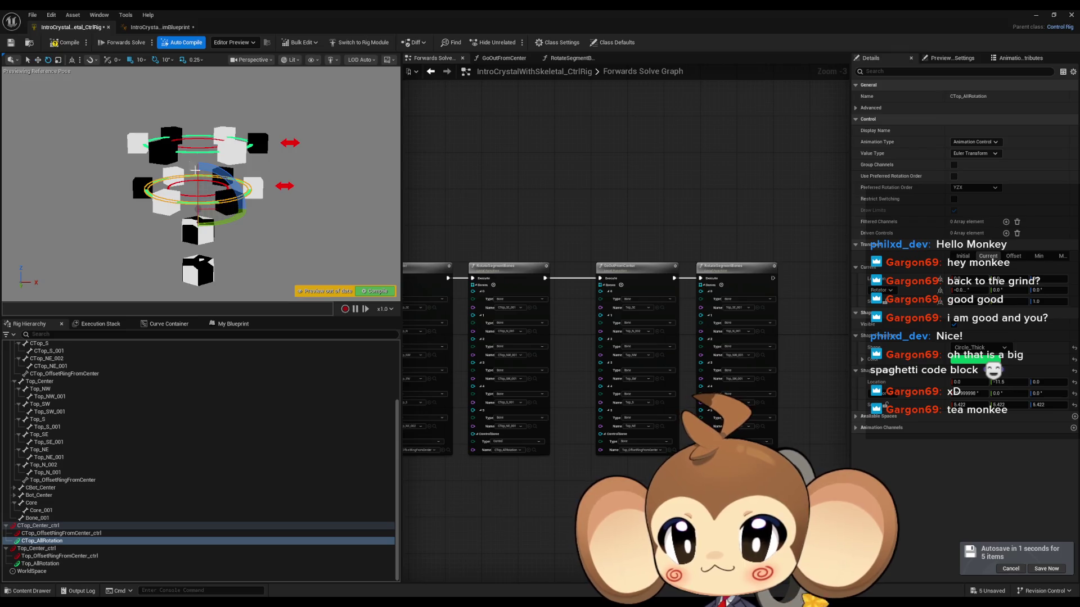
mouse_move(192, 217)
left_mouse_down()
mouse_move(160, 188)
mouse_move(209, 207)
left_mouse_up()
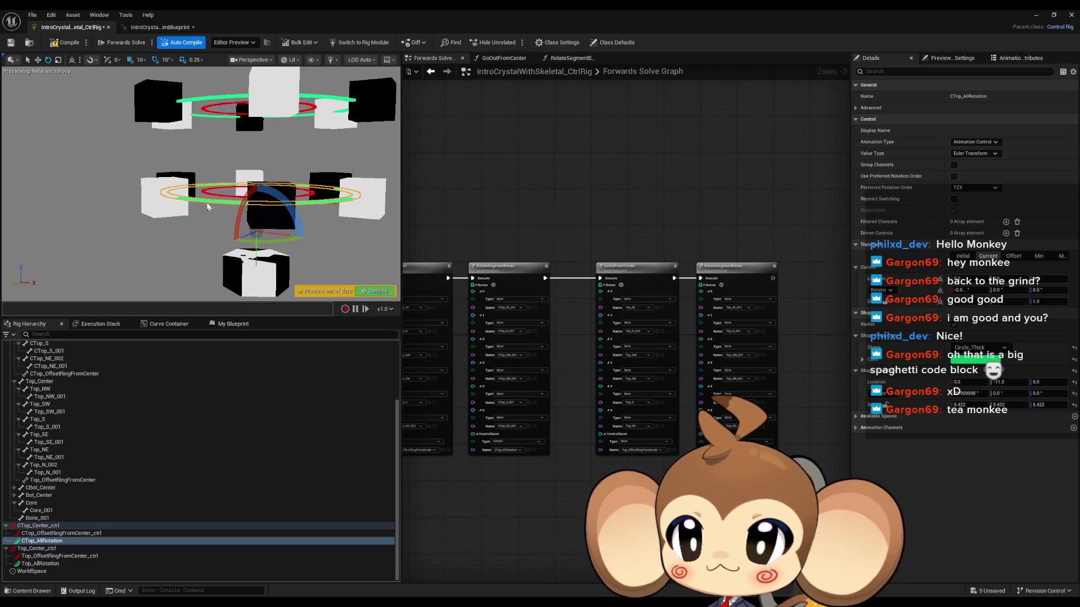
left_click(155, 60)
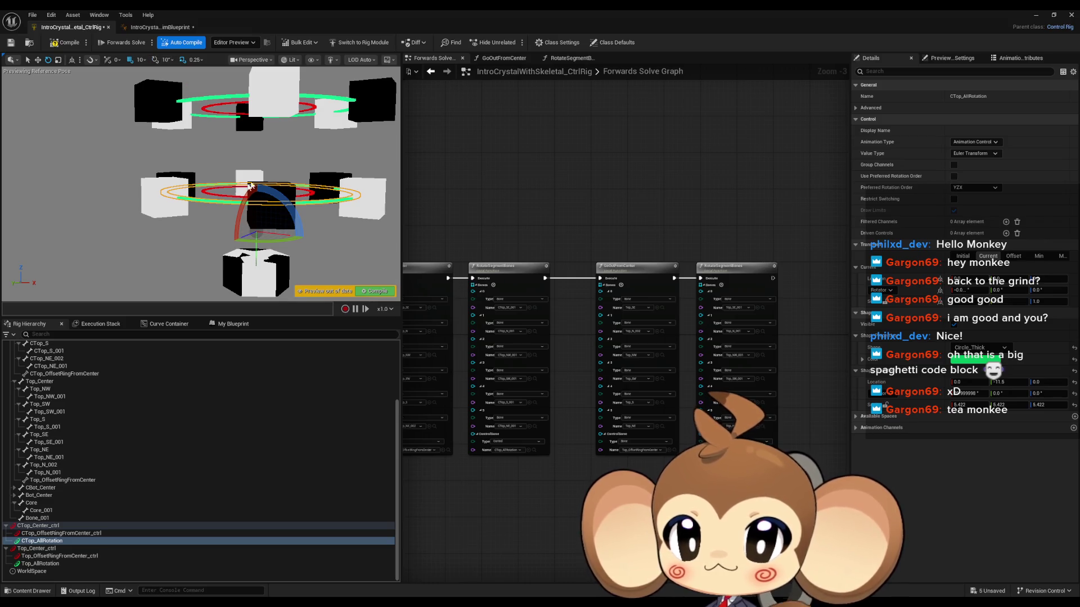
Step: Test-rotate and tilt the top crystal ring to check its segments, then undo the rotation
mouse_move(239, 191)
left_mouse_down()
mouse_move(264, 172)
mouse_move(239, 188)
left_mouse_up()
mouse_move(232, 247)
left_mouse_down()
mouse_move(250, 175)
mouse_move(231, 219)
left_mouse_up()
left_click_drag(228, 274, 231, 282)
left_click_drag(250, 175, 264, 176)
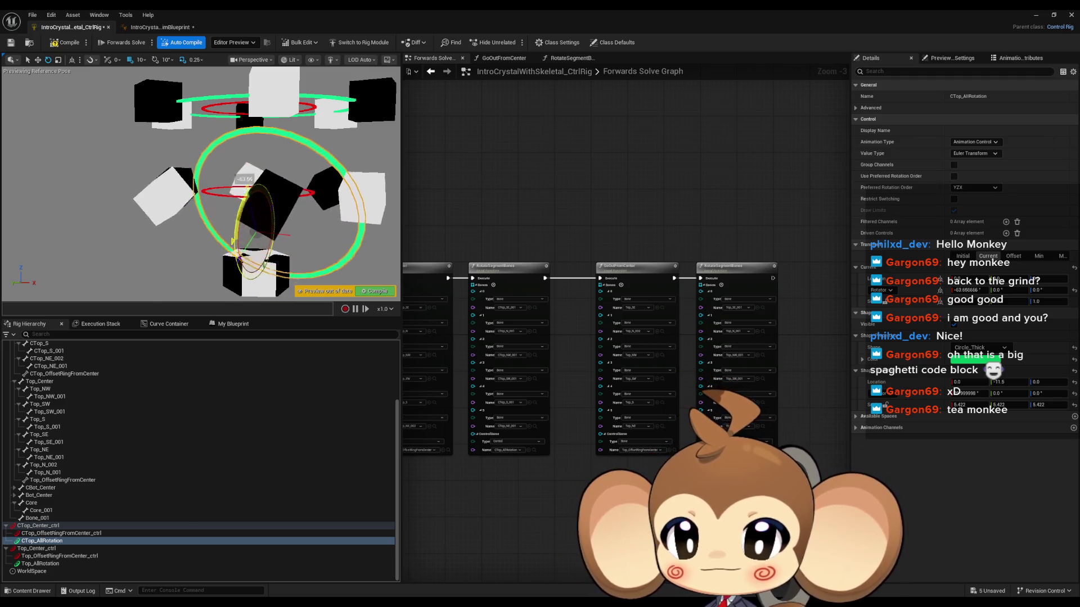
mouse_move(224, 230)
left_mouse_down()
mouse_move(236, 222)
mouse_move(228, 216)
left_mouse_up()
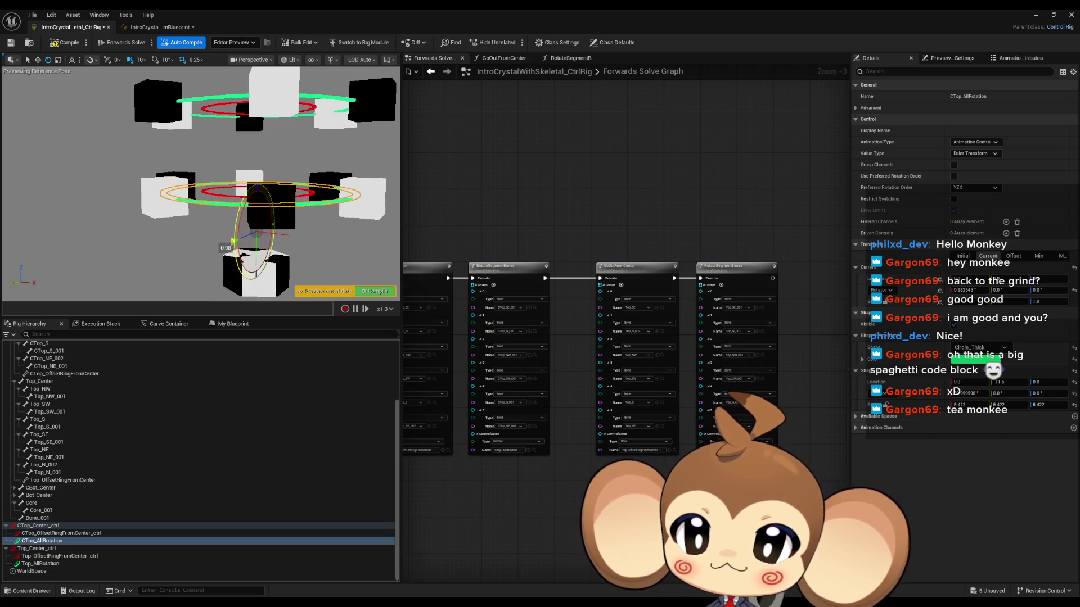
left_click_drag(227, 221, 232, 206)
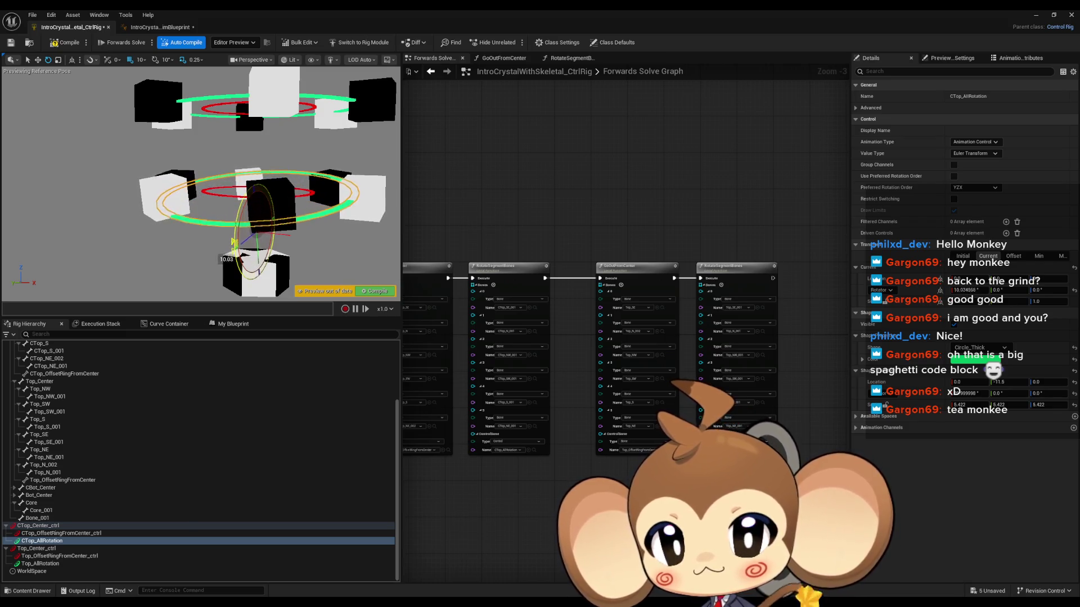
left_click_drag(234, 241, 233, 239)
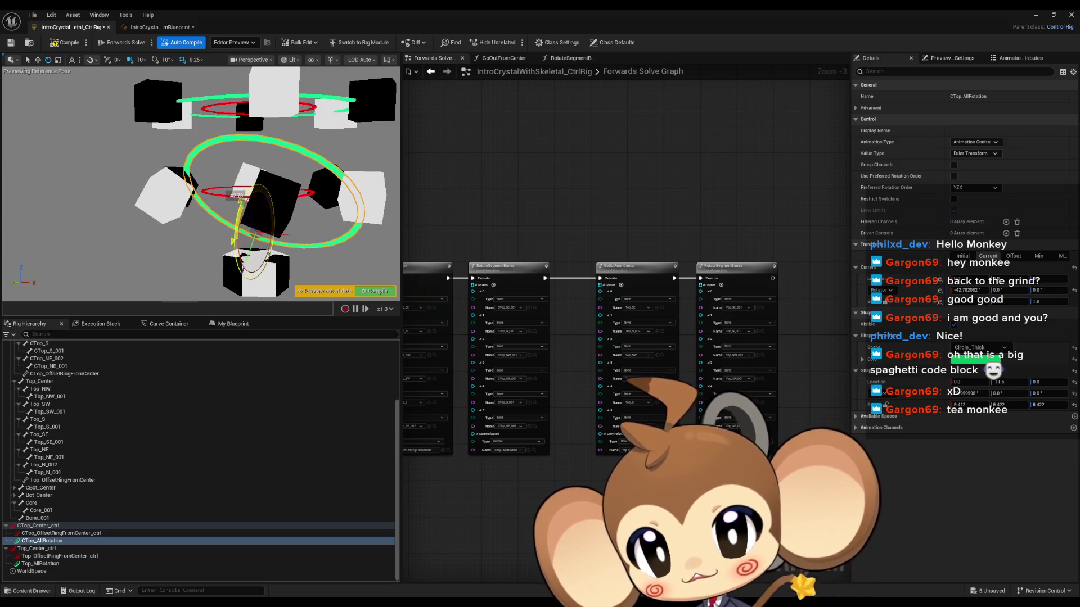
left_click_drag(233, 241, 233, 242)
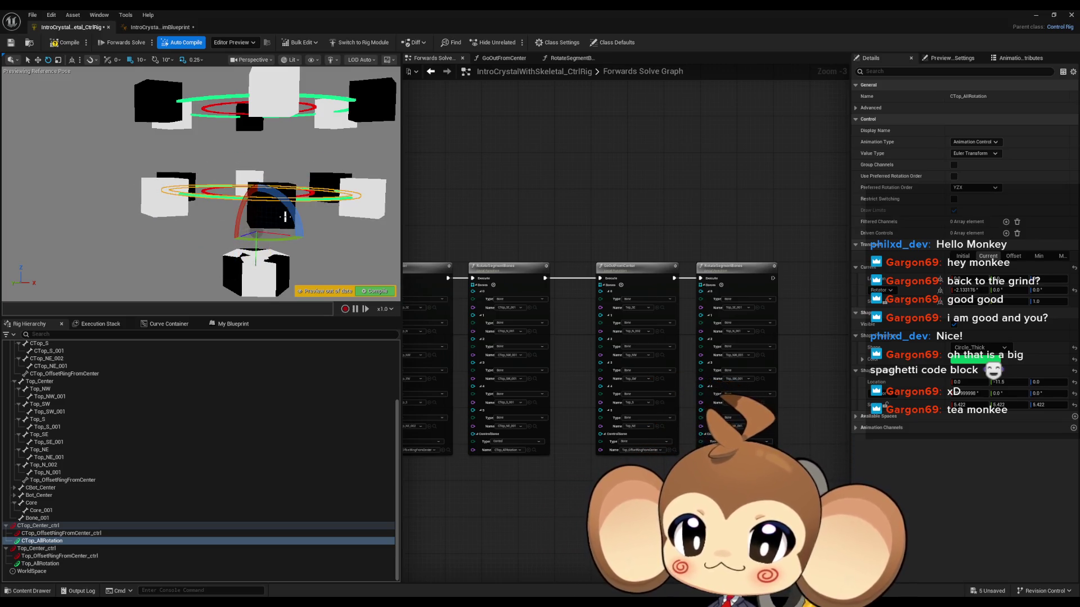
key("ctrl+z")
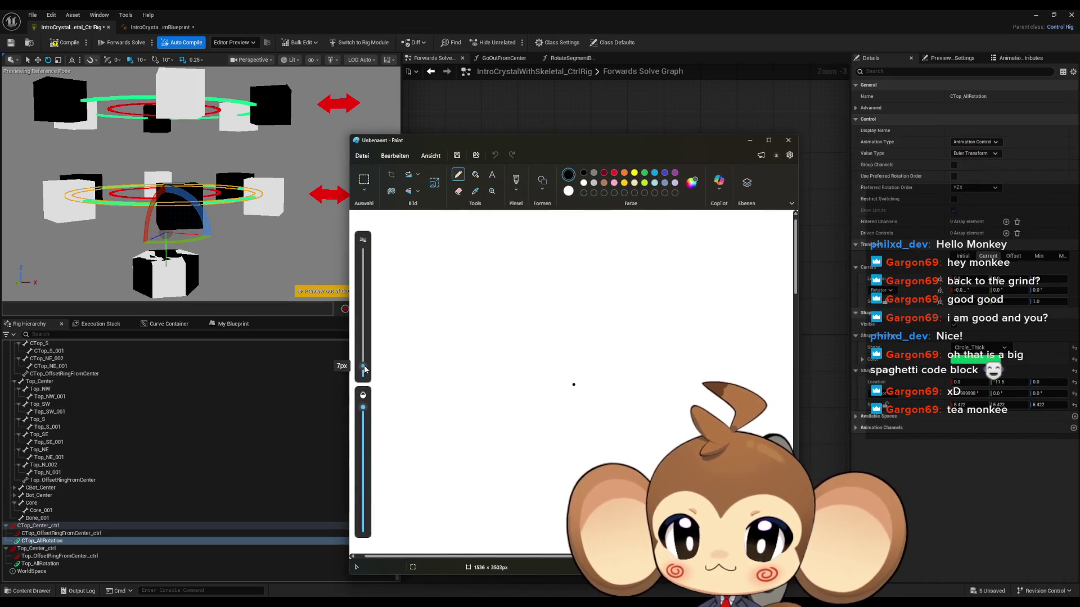
Step: Sketch a monkey face with eyes, mouth, head outline and two ears in black pencil
mouse_move(511, 311)
left_mouse_down()
mouse_move(608, 298)
mouse_move(610, 313)
left_mouse_up()
mouse_move(517, 340)
left_mouse_down()
mouse_move(529, 360)
mouse_move(580, 362)
mouse_move(615, 348)
left_mouse_up()
mouse_move(567, 256)
left_mouse_down()
mouse_move(536, 254)
mouse_move(467, 329)
mouse_move(537, 396)
mouse_move(647, 353)
mouse_move(624, 271)
mouse_move(569, 253)
mouse_move(554, 225)
left_mouse_up()
mouse_move(558, 293)
left_mouse_down()
mouse_move(524, 276)
mouse_move(504, 327)
mouse_move(471, 360)
mouse_move(556, 293)
mouse_move(622, 280)
mouse_move(630, 318)
mouse_move(649, 337)
left_mouse_up()
mouse_move(640, 291)
left_mouse_down()
mouse_move(672, 278)
mouse_move(667, 346)
mouse_move(649, 342)
mouse_move(627, 273)
mouse_move(708, 250)
mouse_move(754, 318)
mouse_move(652, 353)
left_mouse_up()
mouse_move(472, 291)
left_mouse_down()
mouse_move(436, 273)
mouse_move(436, 338)
mouse_move(464, 342)
left_mouse_up()
mouse_move(486, 274)
left_mouse_down()
mouse_move(401, 243)
mouse_move(375, 316)
mouse_move(476, 363)
left_mouse_up()
Step: Write BRB below the face and draw a dark red swirl on the left cheek
mouse_move(444, 419)
left_mouse_down()
mouse_move(437, 444)
mouse_move(483, 459)
left_mouse_up()
mouse_move(487, 422)
left_mouse_down()
mouse_move(509, 433)
mouse_move(516, 458)
left_mouse_up()
left_click_drag(538, 420, 552, 456)
scroll(518, 351, "up", 2)
left_click(604, 173)
mouse_move(495, 320)
left_mouse_down()
mouse_move(478, 343)
mouse_move(485, 333)
left_mouse_up()
Step: Add a red swirl on the right cheek, then close Paint without saving the drawing
mouse_move(713, 309)
left_mouse_down()
mouse_move(722, 332)
mouse_move(710, 320)
mouse_move(725, 325)
left_mouse_up()
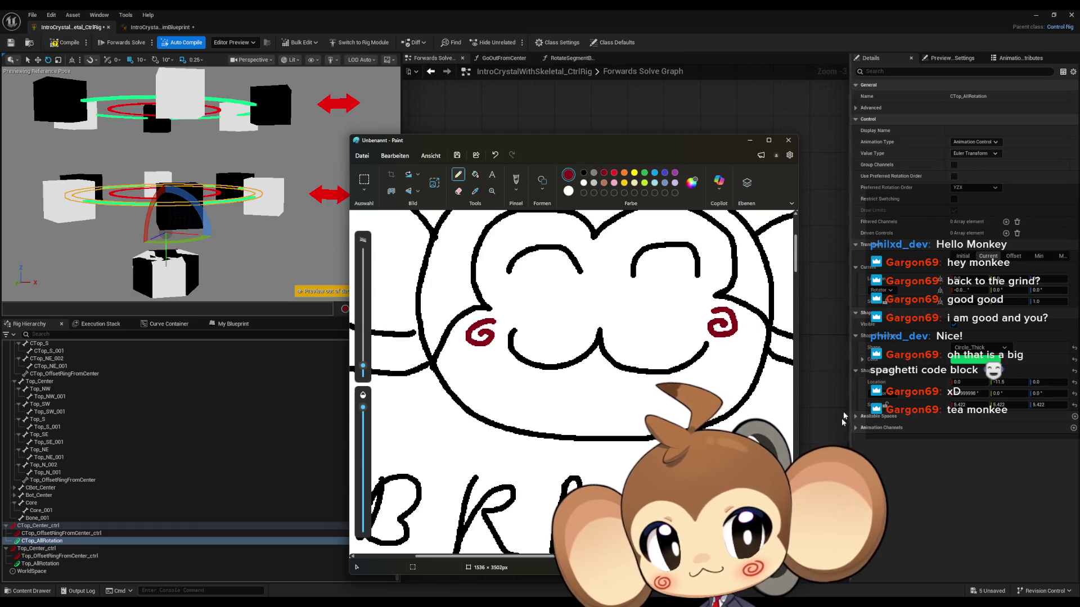
scroll(651, 377, "down", 3)
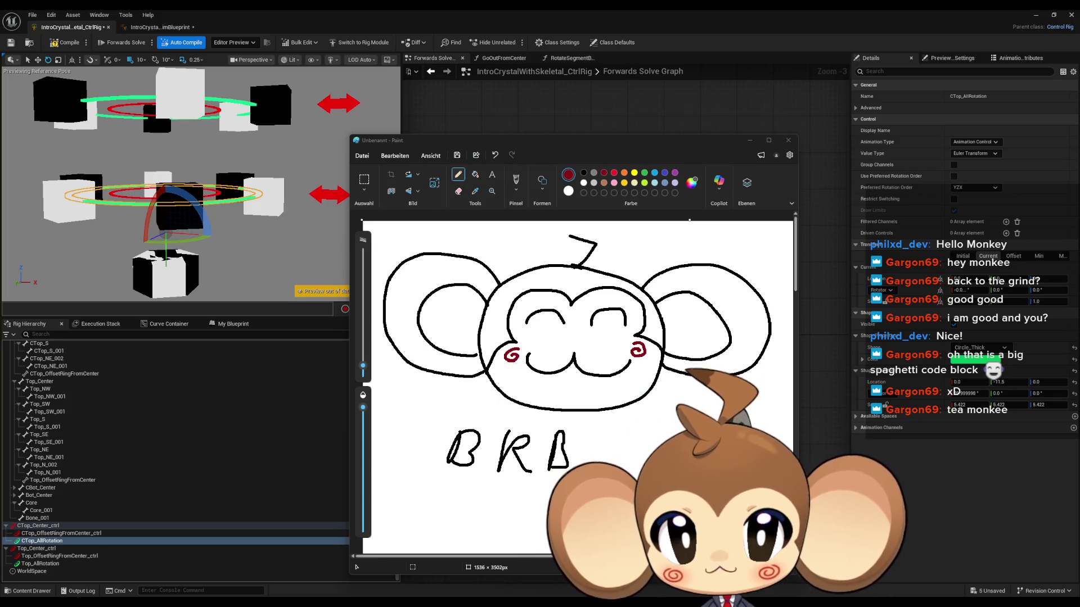
left_click(786, 142)
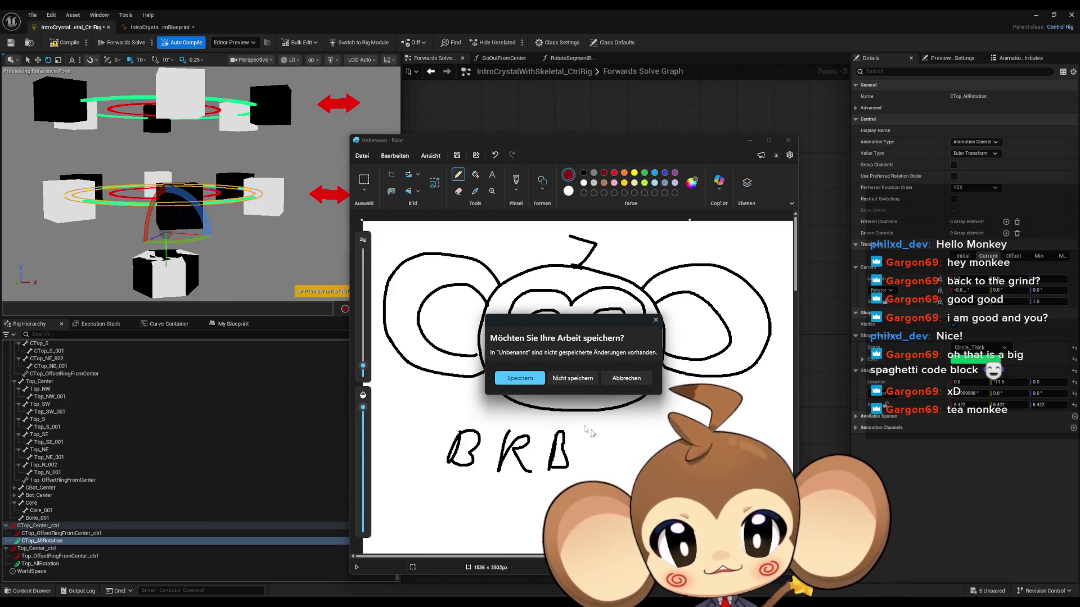
left_click(572, 378)
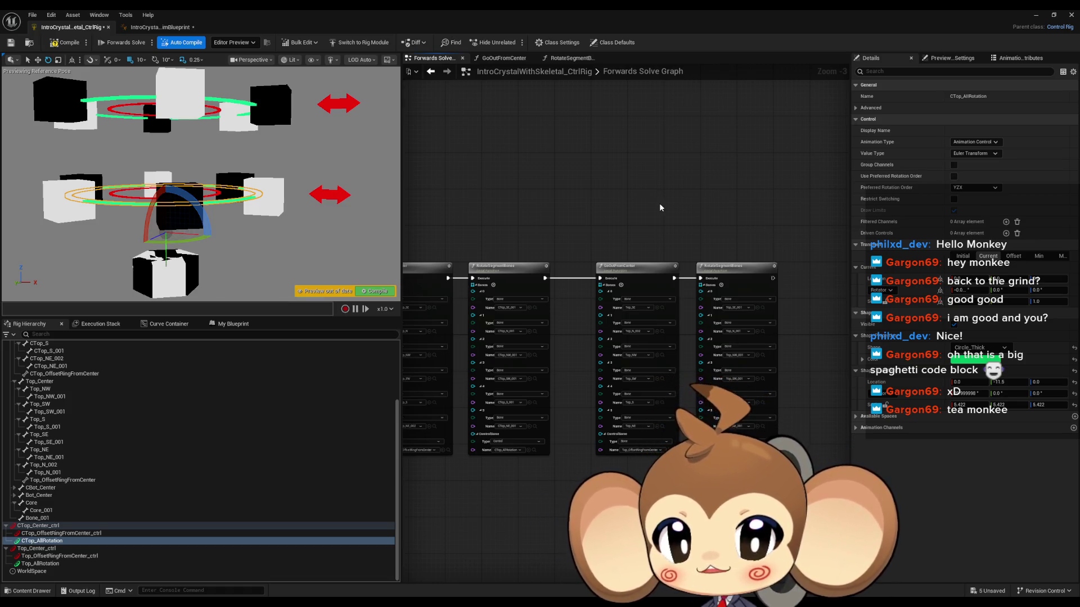
Step: Open the RotateSegmentBones function from the Forwards Solve graph and zoom in on its nodes
left_click(589, 284)
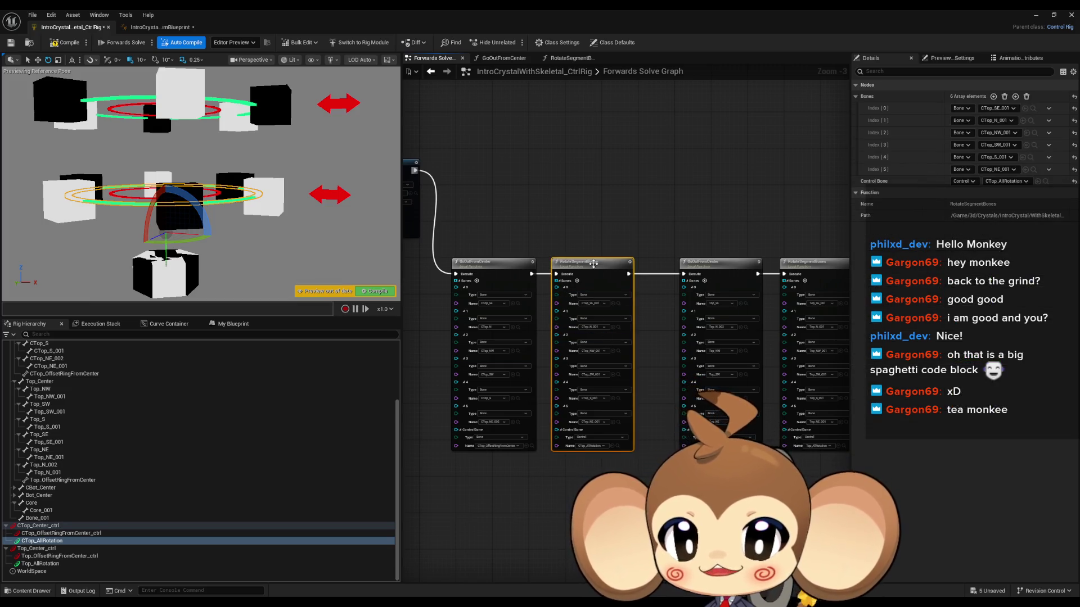
double_click(589, 283)
scroll(588, 379, "up", 4)
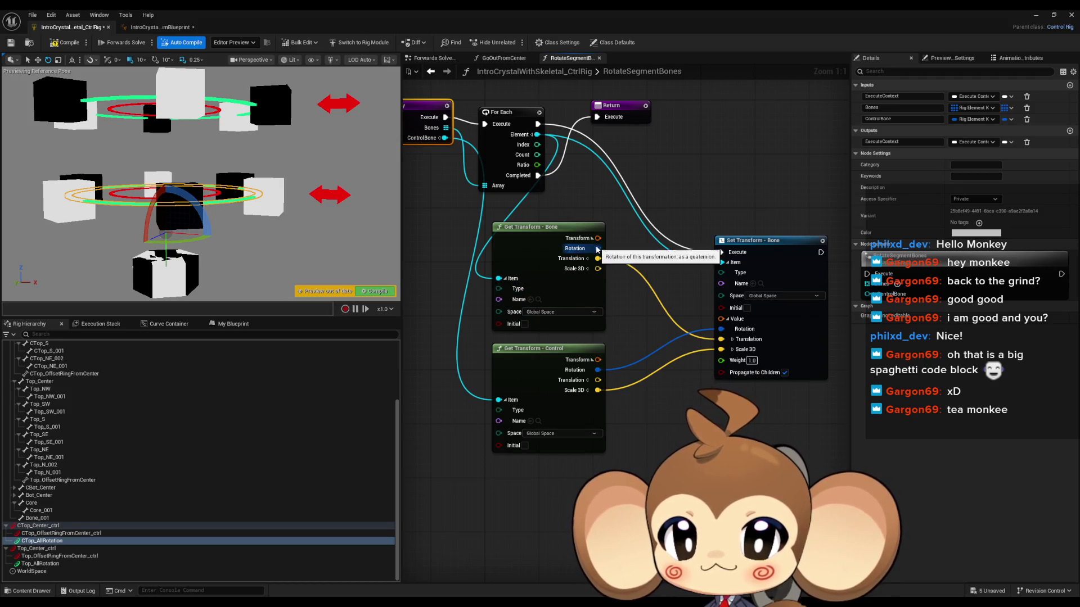
Step: Add a To Vectors node fed by the Get Transform - Bone Rotation output
left_click_drag(599, 249, 669, 443)
type("forw")
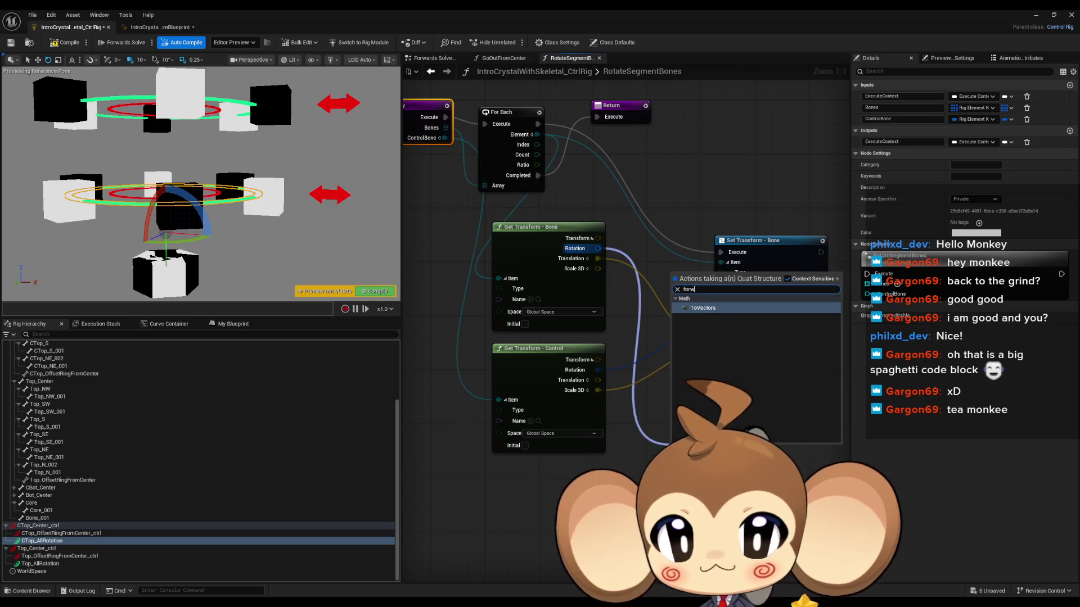
key("Return")
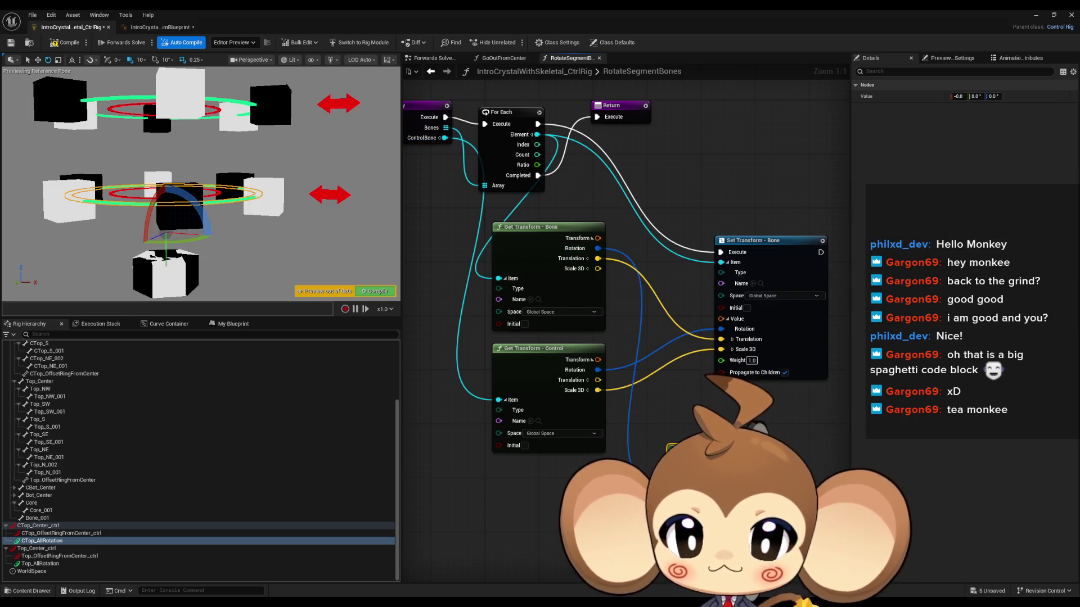
left_click_drag(681, 444, 590, 426)
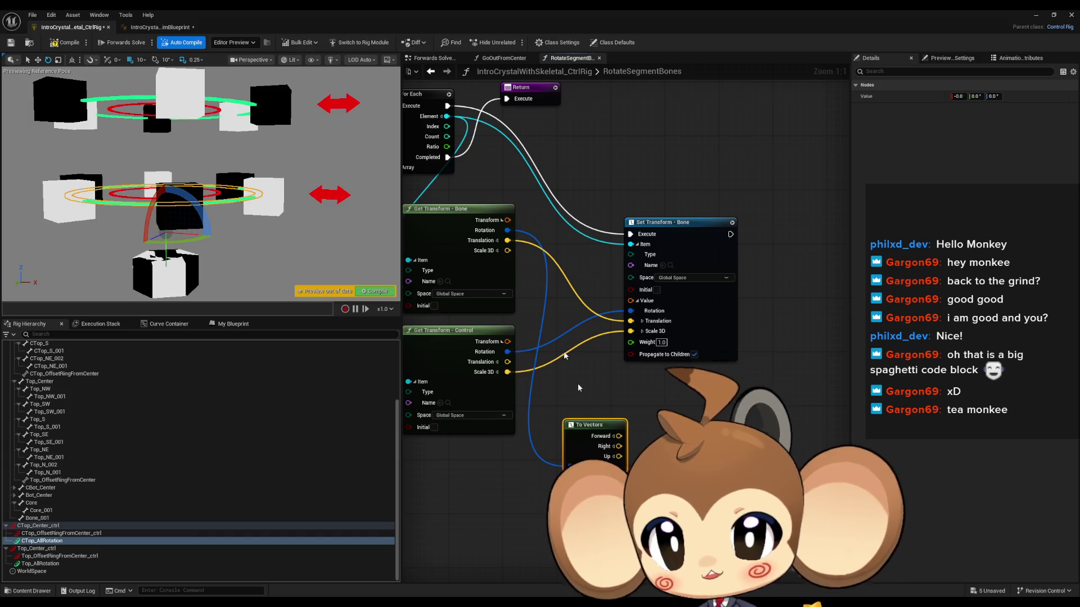
Step: Add a Rotate Vector node from the bone's rotation and move it further right
left_click_drag(508, 230, 637, 403)
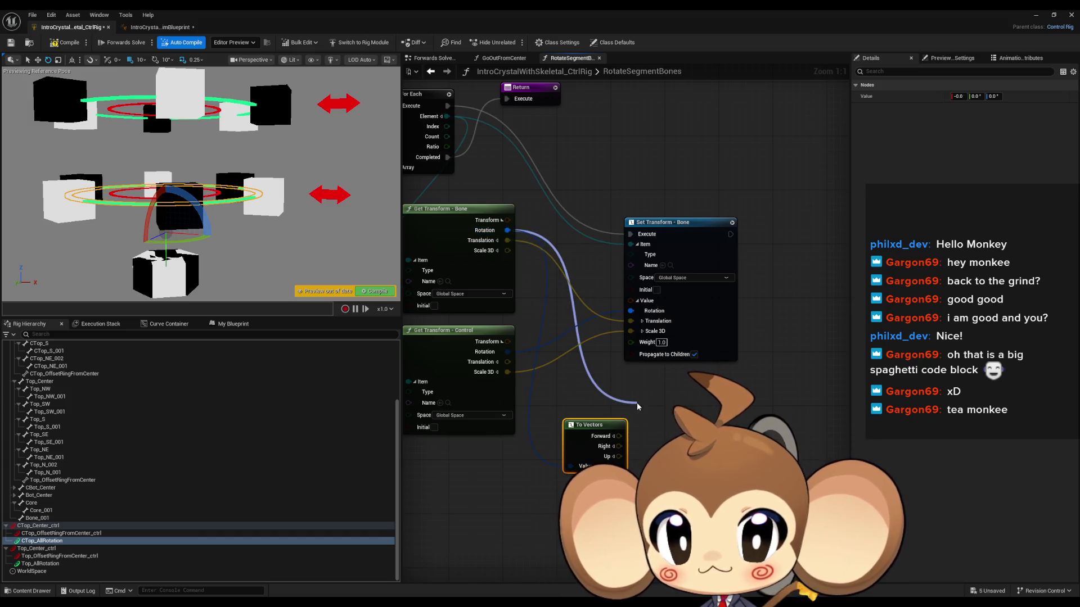
type("look")
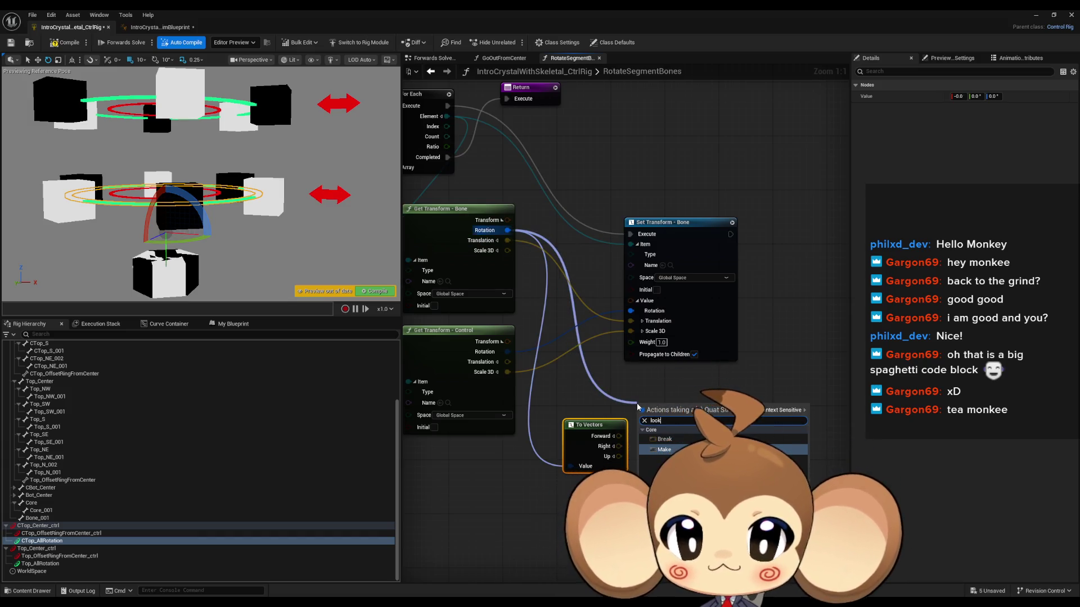
key("ctrl+a")
type("rotate")
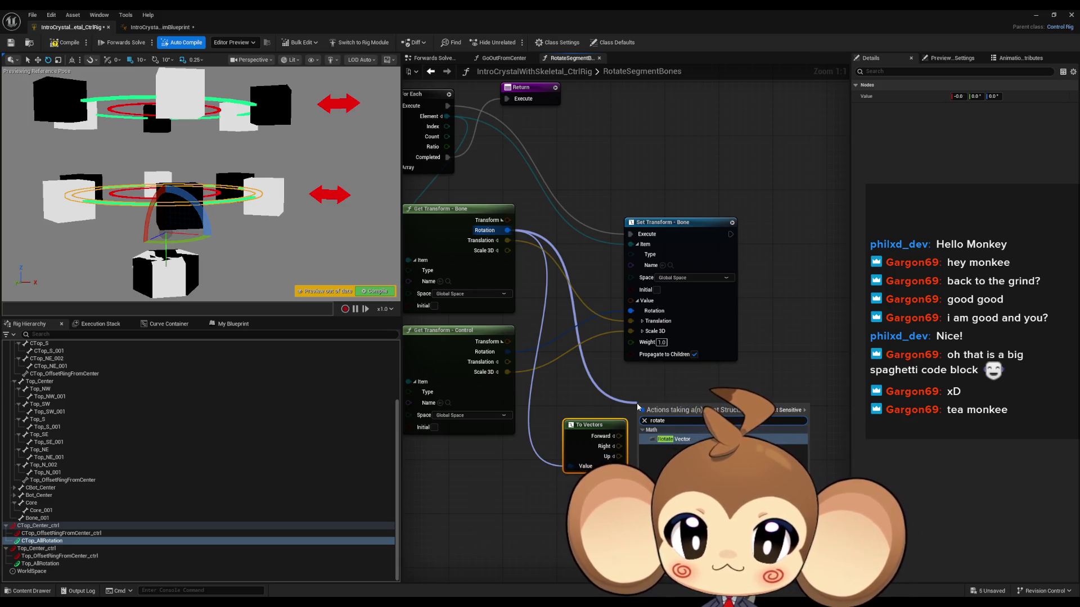
key("Return")
left_click_drag(656, 405, 704, 398)
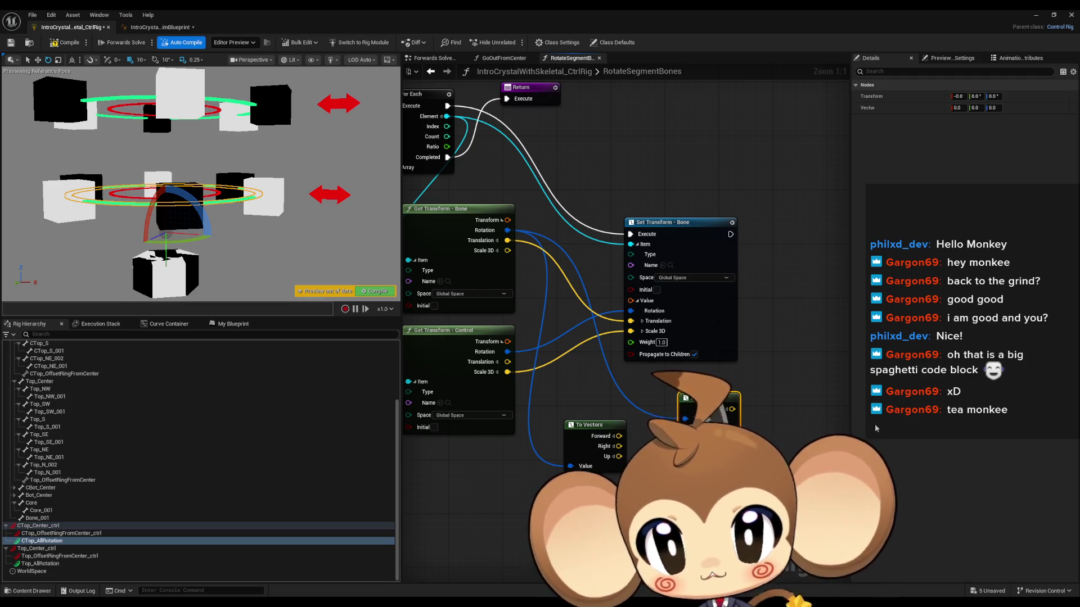
left_click_drag(793, 416, 794, 430)
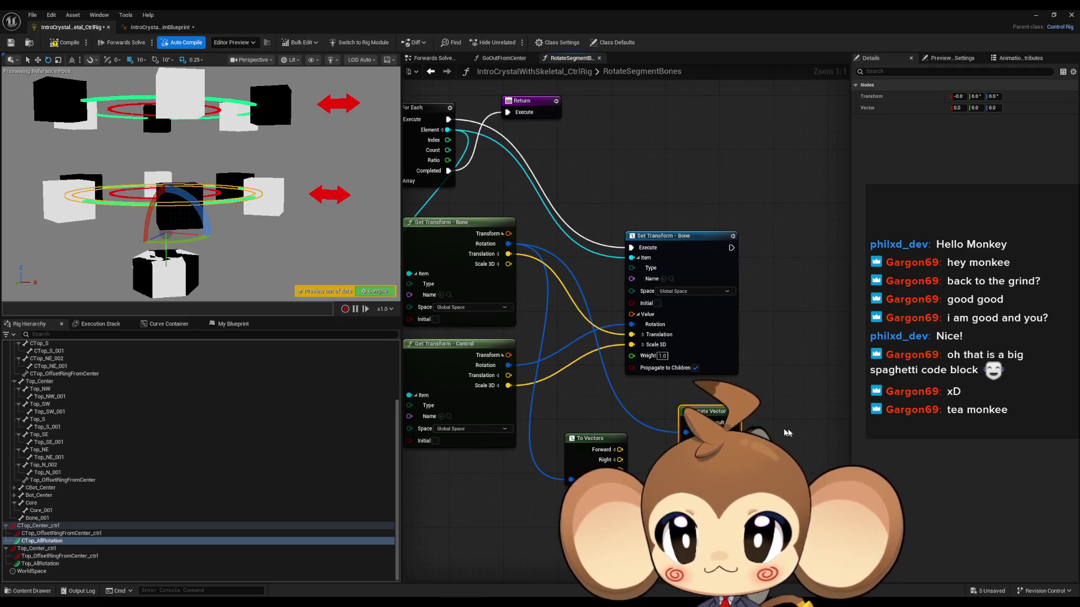
Step: Pull a wire from the bone's Rotation and add a quaternion node via Transforms > Math > Quaternion
mouse_move(508, 243)
left_mouse_down()
mouse_move(613, 320)
mouse_move(674, 325)
left_mouse_up()
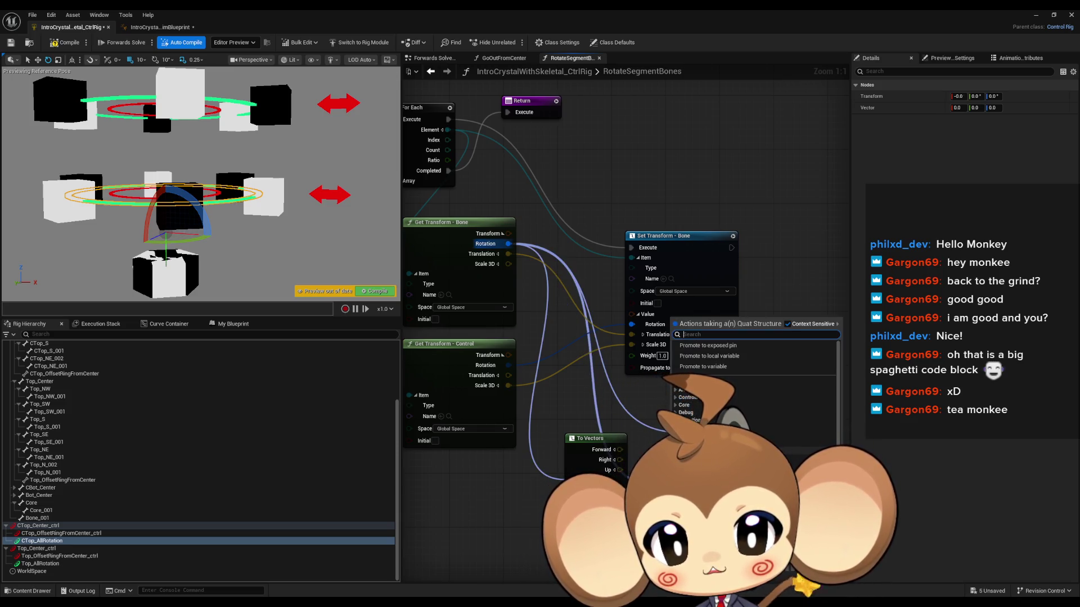
scroll(754, 394, "down", 1)
scroll(681, 437, "up", 1)
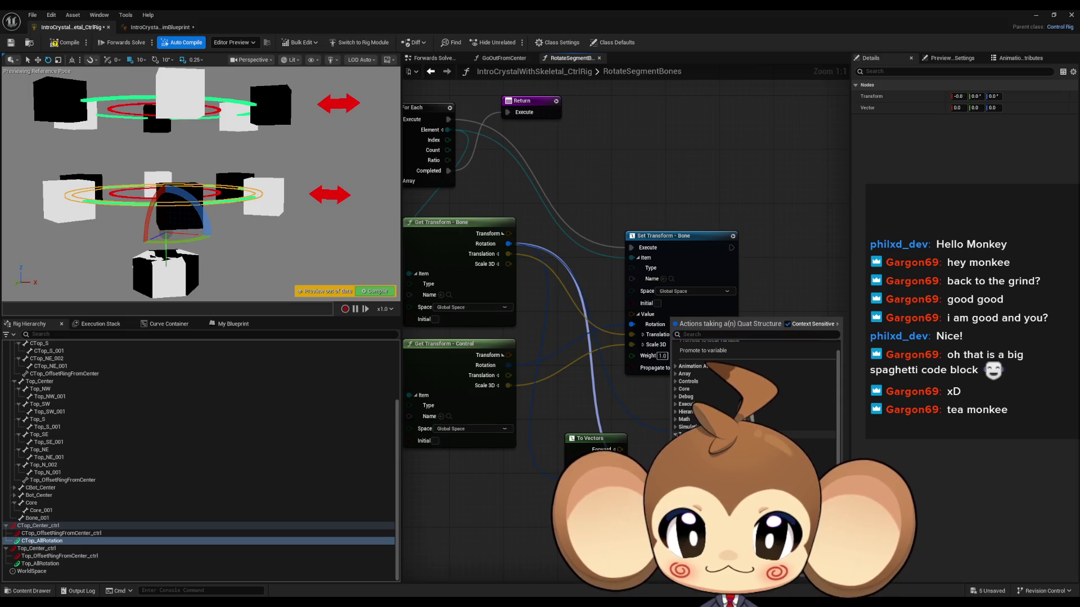
left_click(676, 434)
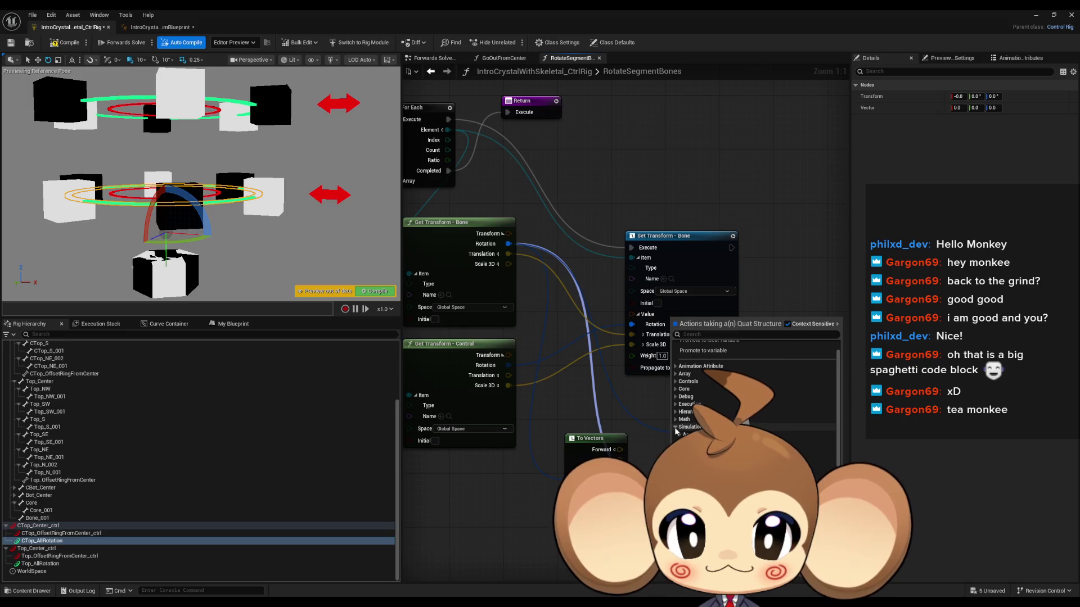
left_click(676, 420)
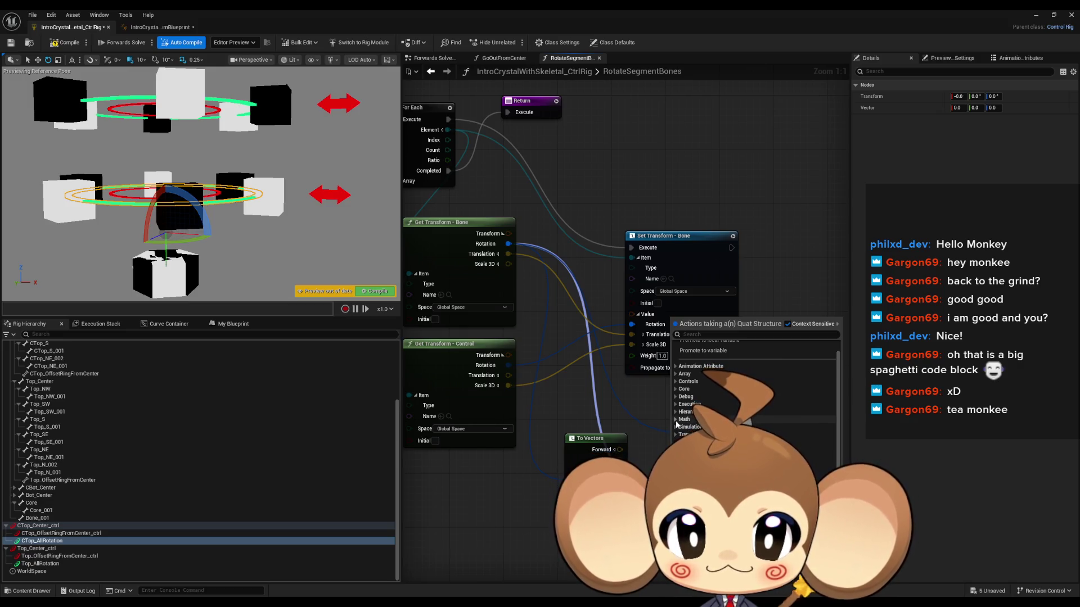
scroll(681, 413, "down", 2)
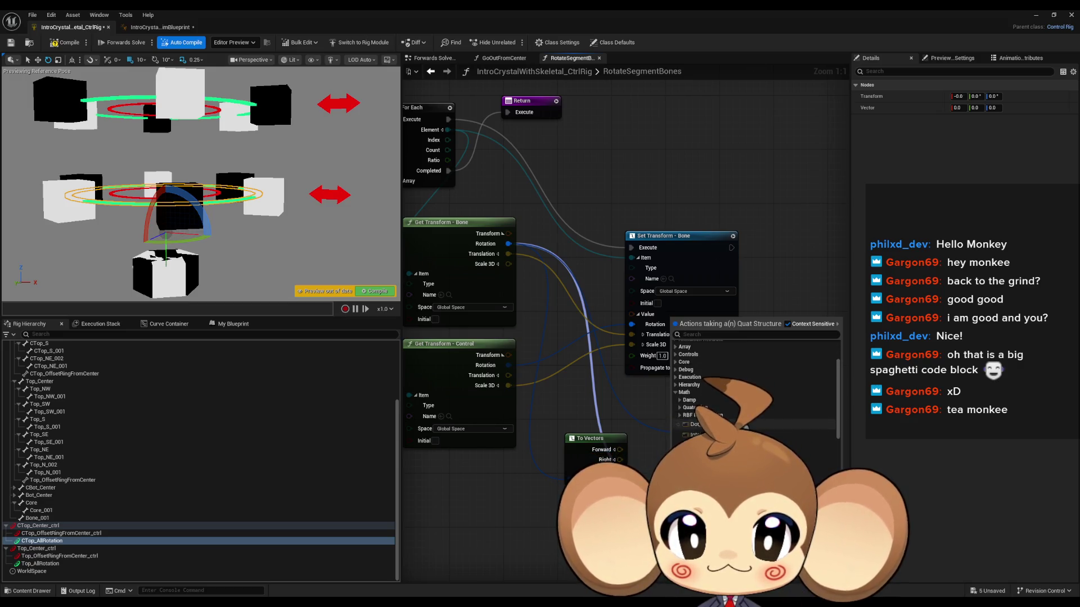
left_click(680, 408)
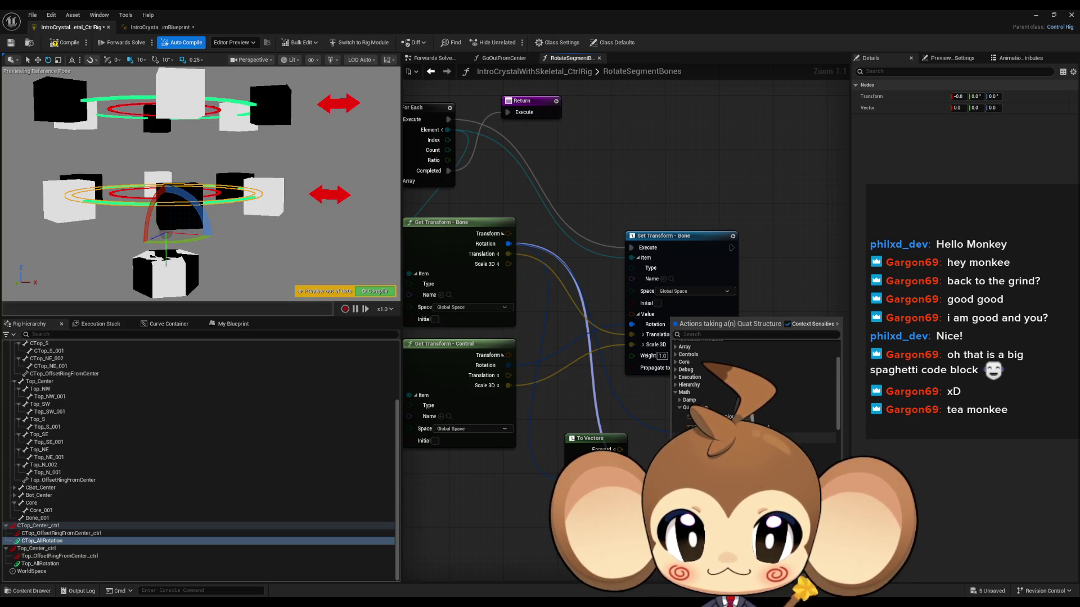
left_click(708, 428)
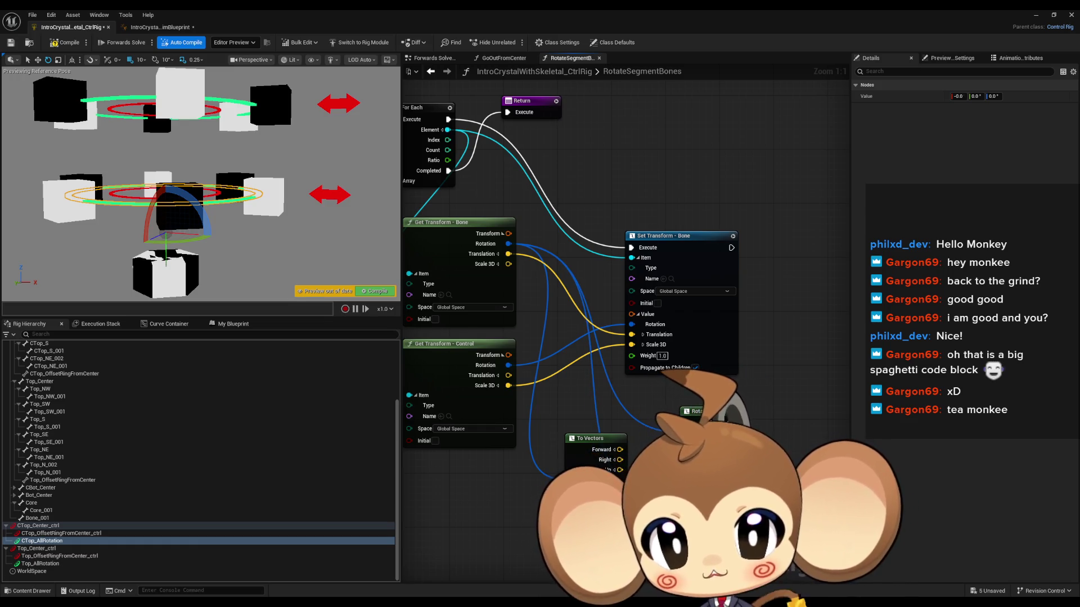
Step: Search 'rotate vector' from the bone's rotation wire to add a Rotate Vector node
mouse_move(508, 243)
left_mouse_down()
mouse_move(586, 352)
mouse_move(634, 354)
left_mouse_up()
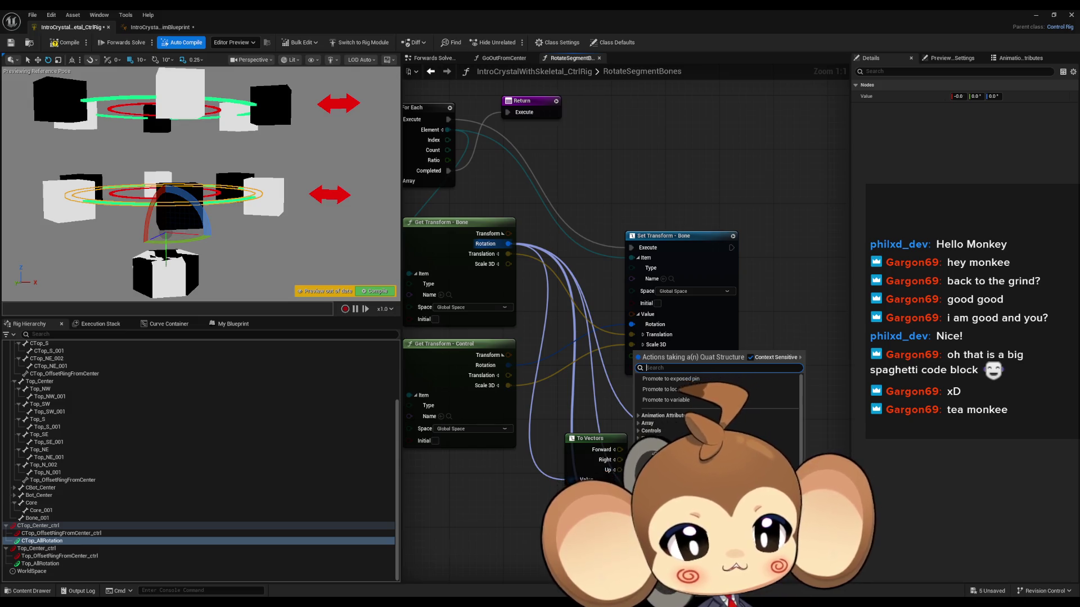
type("rotate vector")
key("Return")
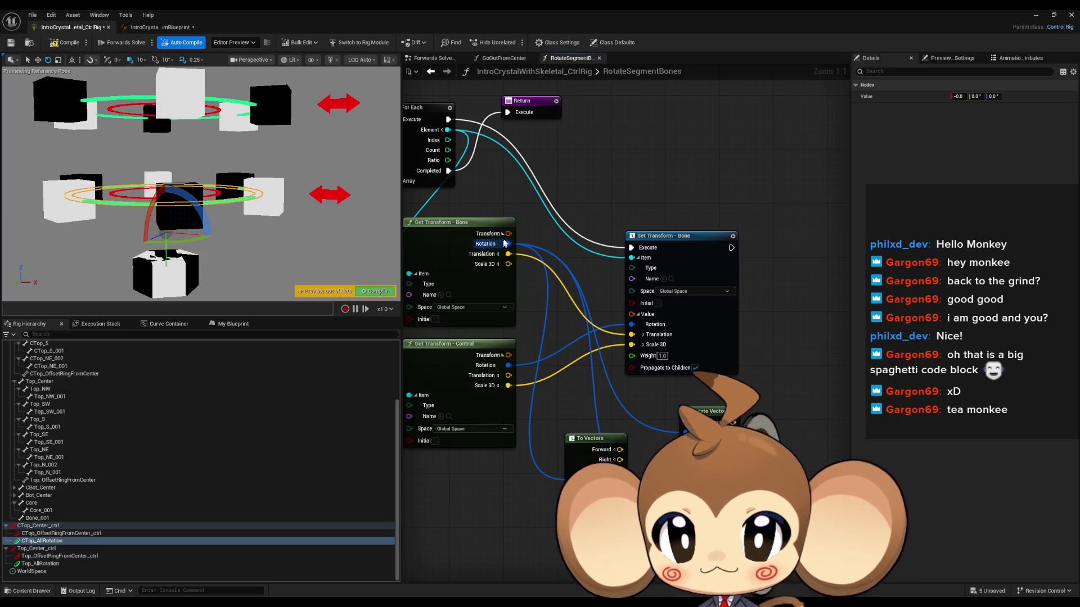
Step: Add a quaternion-to-Axis node fed by the Get Transform - Bone rotation
left_click_drag(508, 243, 667, 430)
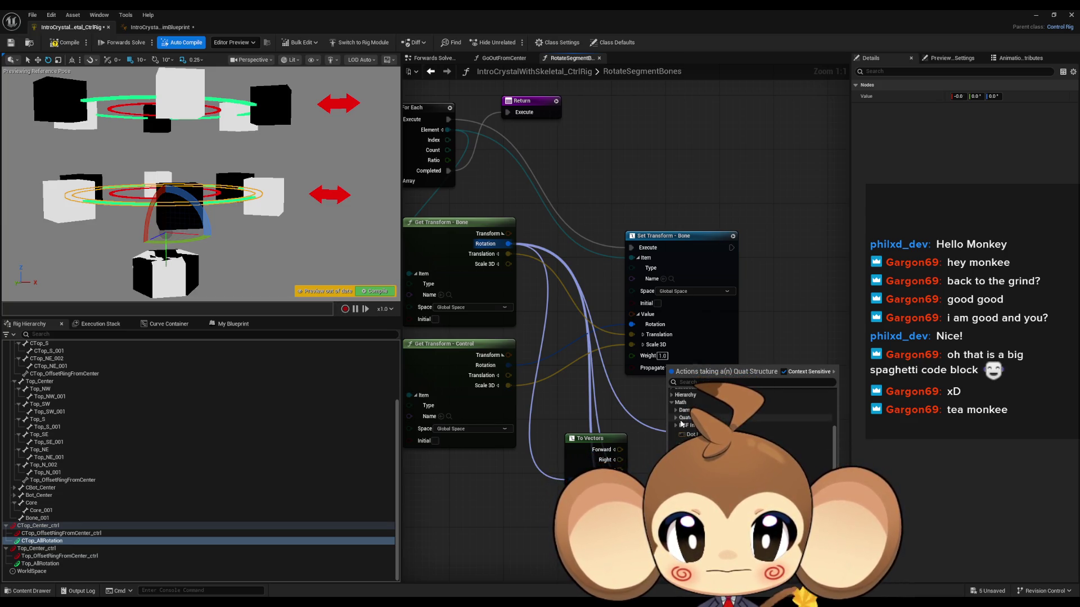
left_click(697, 427)
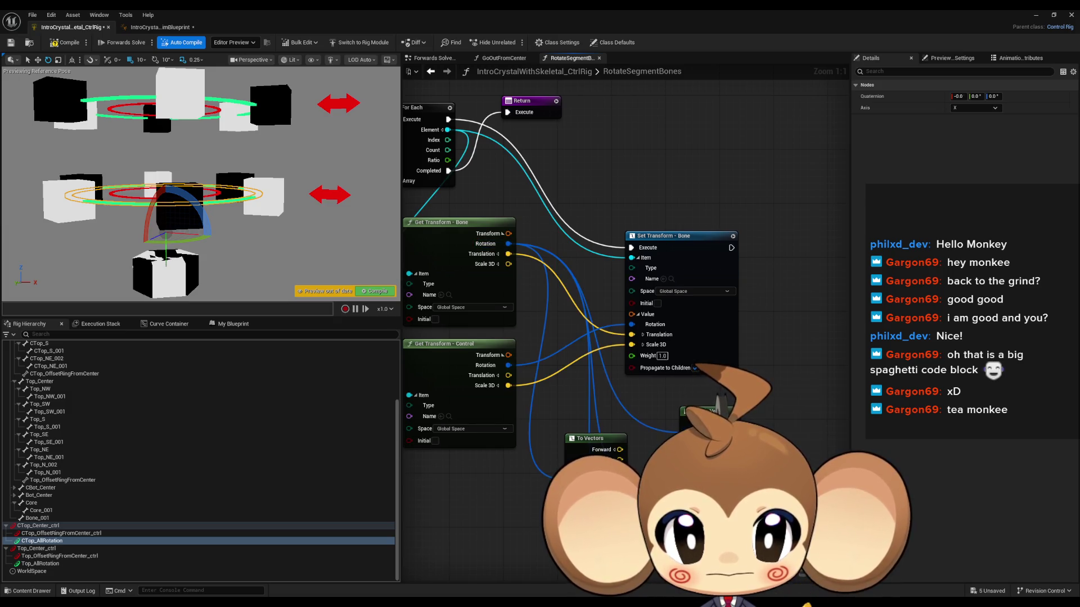
left_click_drag(714, 411, 714, 356)
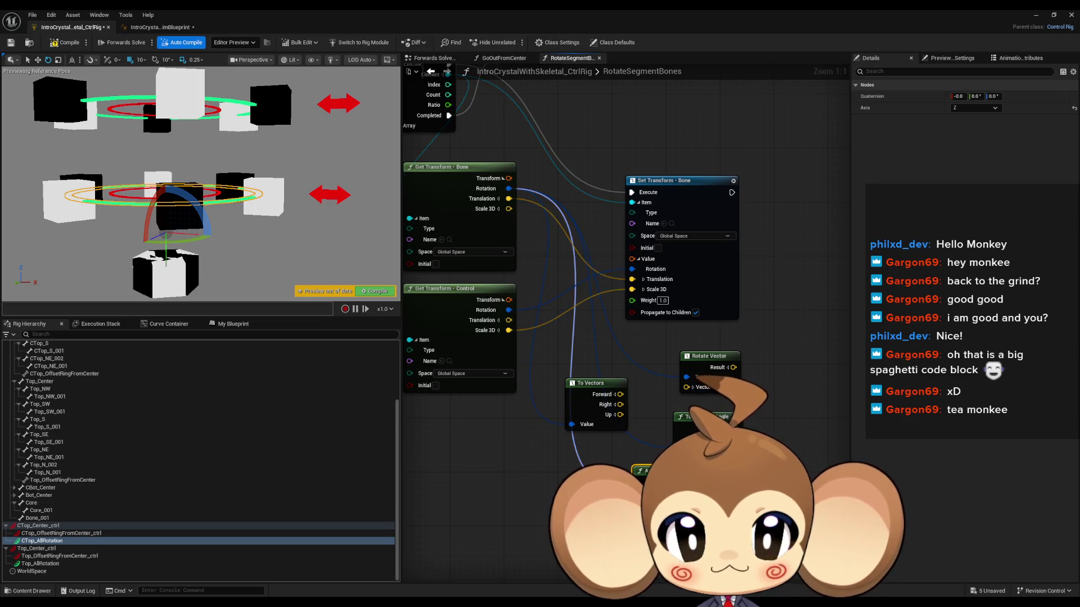
Step: Connect Entry's execution to the For Each loop and ControlBone to the control's Item input
left_click_drag(731, 253, 691, 262)
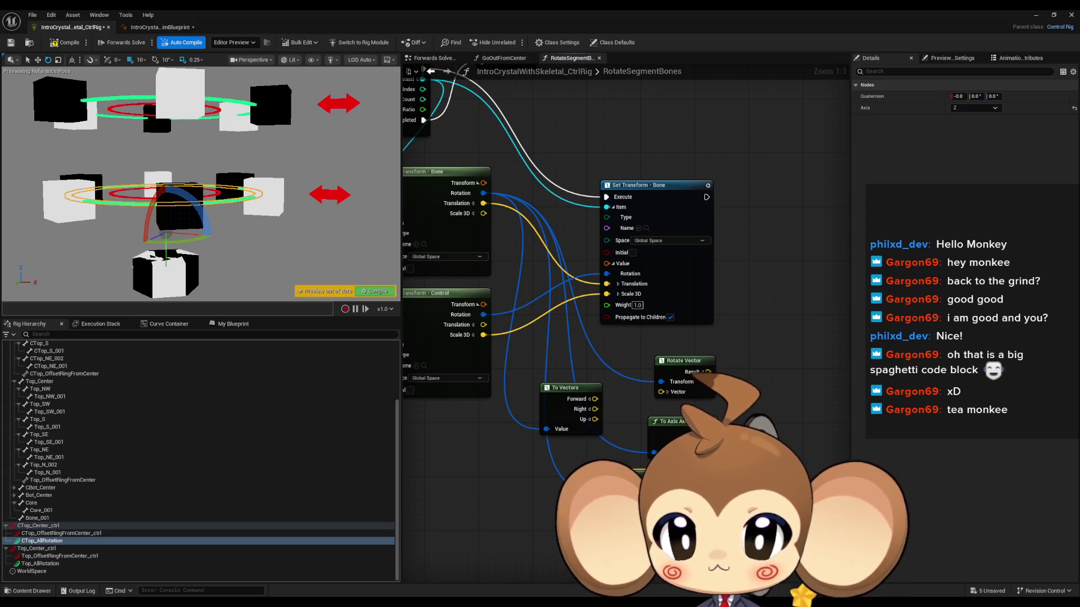
scroll(774, 479, "down", 3)
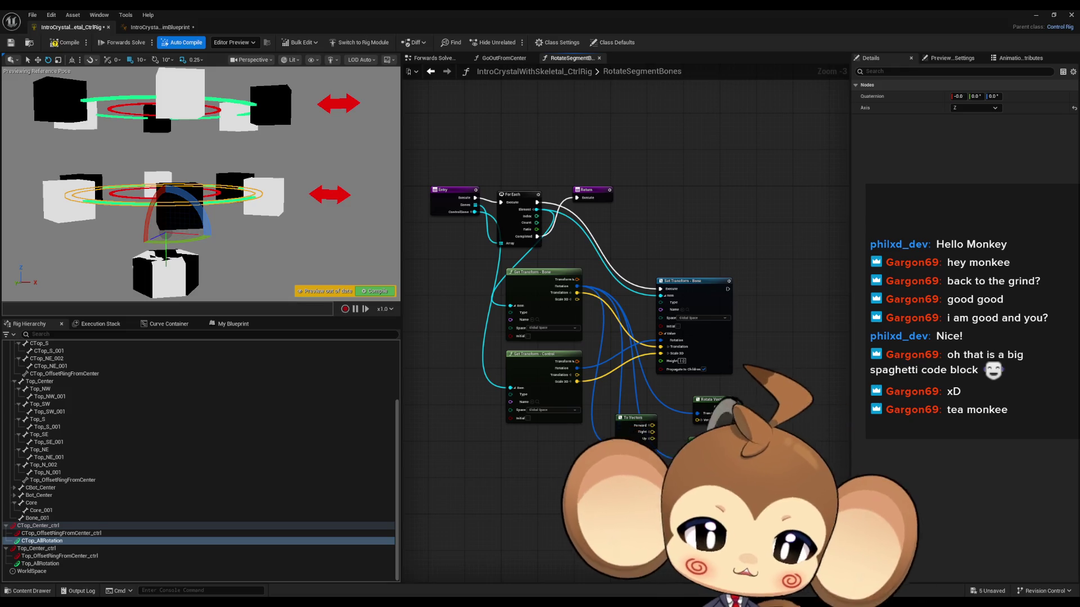
mouse_move(485, 268)
left_mouse_down()
mouse_move(488, 238)
mouse_move(687, 421)
mouse_move(779, 366)
mouse_move(731, 84)
mouse_move(696, 231)
left_mouse_up()
left_click_drag(765, 392, 731, 268)
left_click(731, 269)
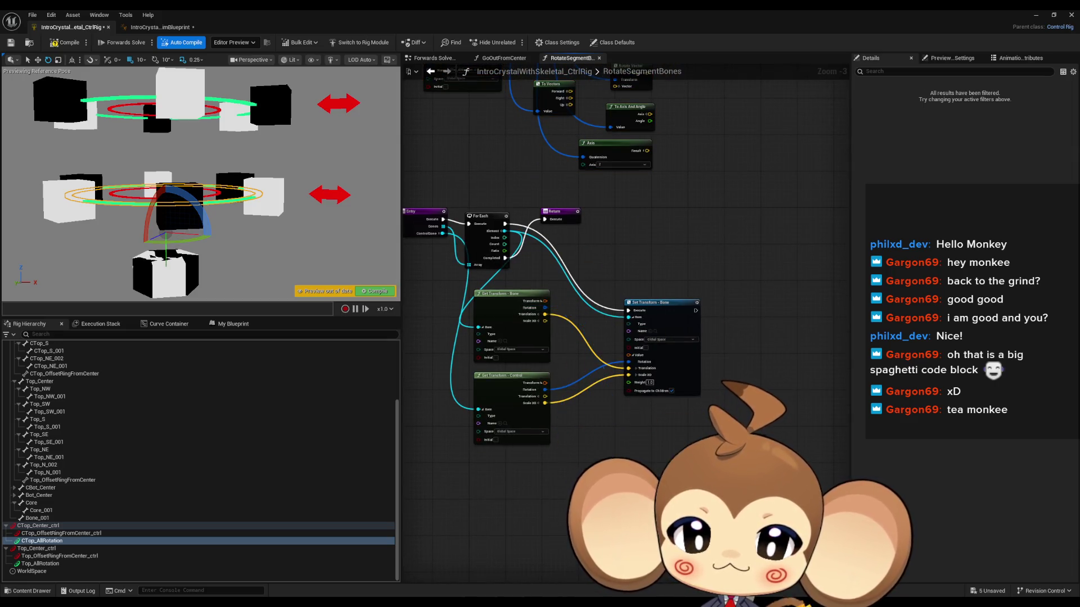
scroll(692, 424, "up", 2)
left_click_drag(542, 408, 553, 487)
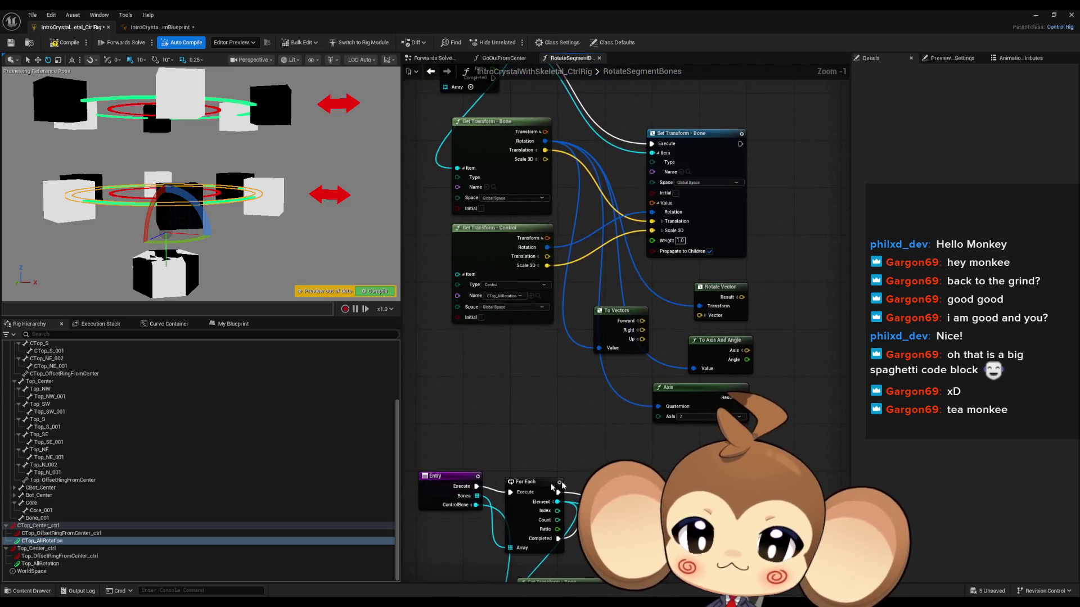
mouse_move(477, 487)
left_mouse_down()
mouse_move(447, 194)
mouse_move(452, 211)
mouse_move(502, 199)
mouse_move(540, 560)
left_mouse_up()
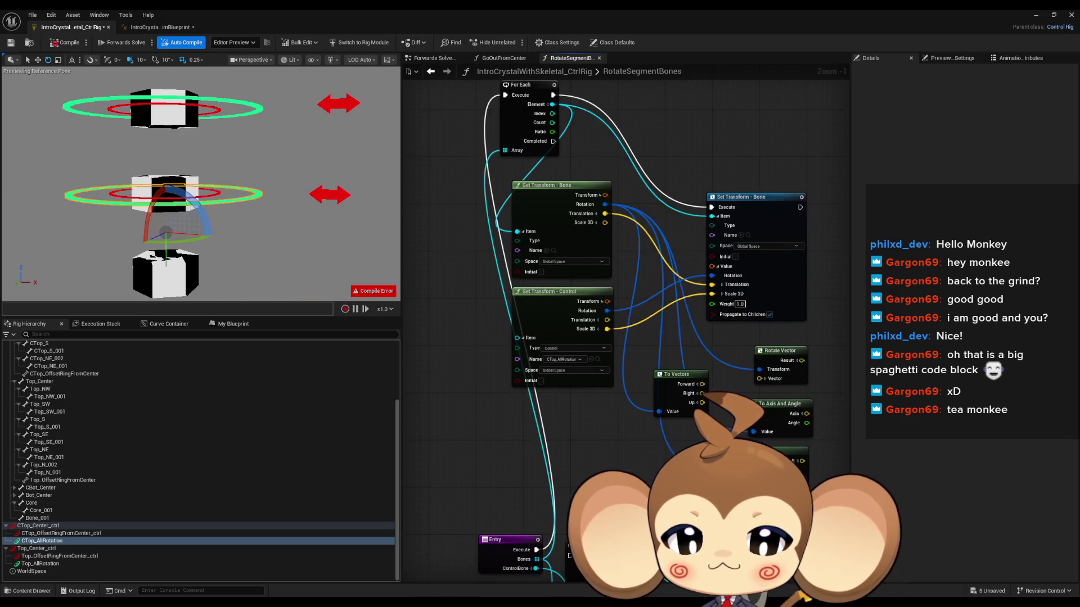
left_click_drag(520, 411, 501, 181)
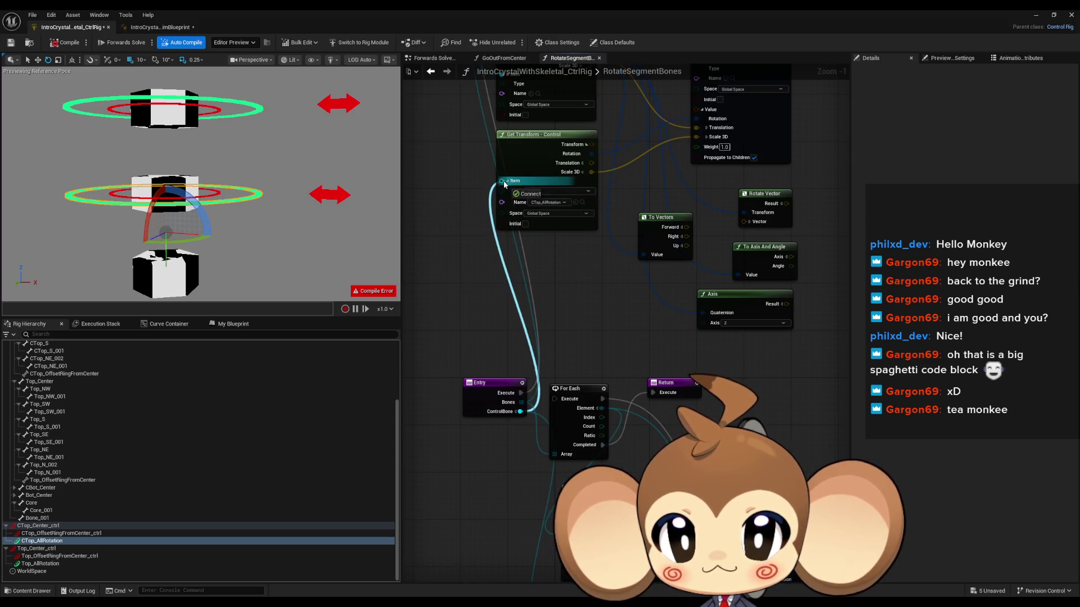
Step: Wire the For Each loop's Completed output onward so the rig compiles without errors
left_click_drag(627, 397, 549, 383)
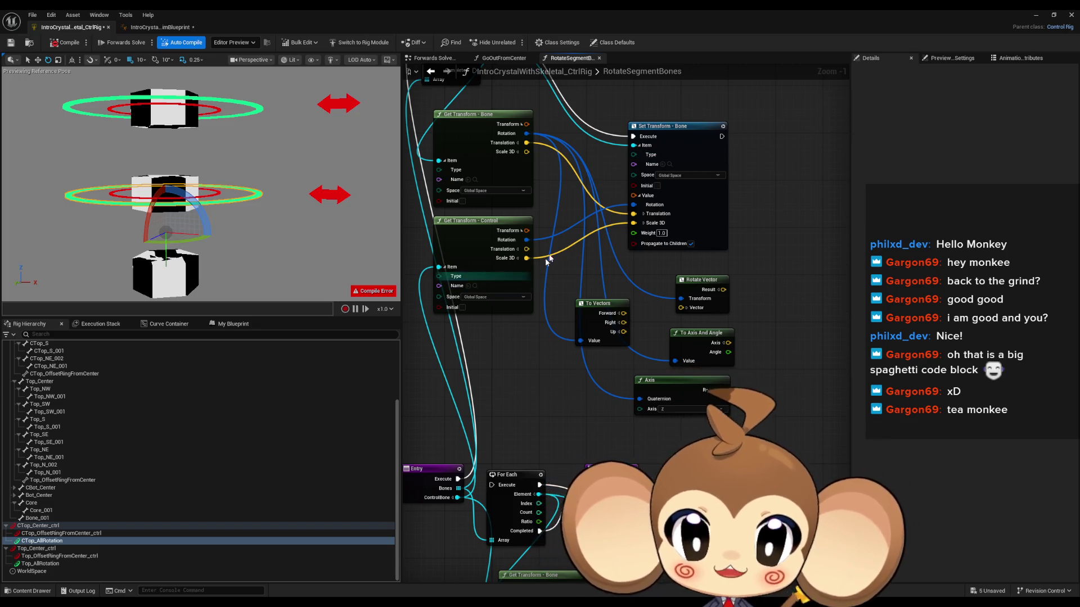
mouse_move(709, 163)
left_mouse_down()
mouse_move(720, 185)
mouse_move(561, 150)
left_mouse_up()
mouse_move(472, 101)
left_mouse_down()
mouse_move(618, 360)
mouse_move(546, 461)
mouse_move(562, 512)
left_mouse_up()
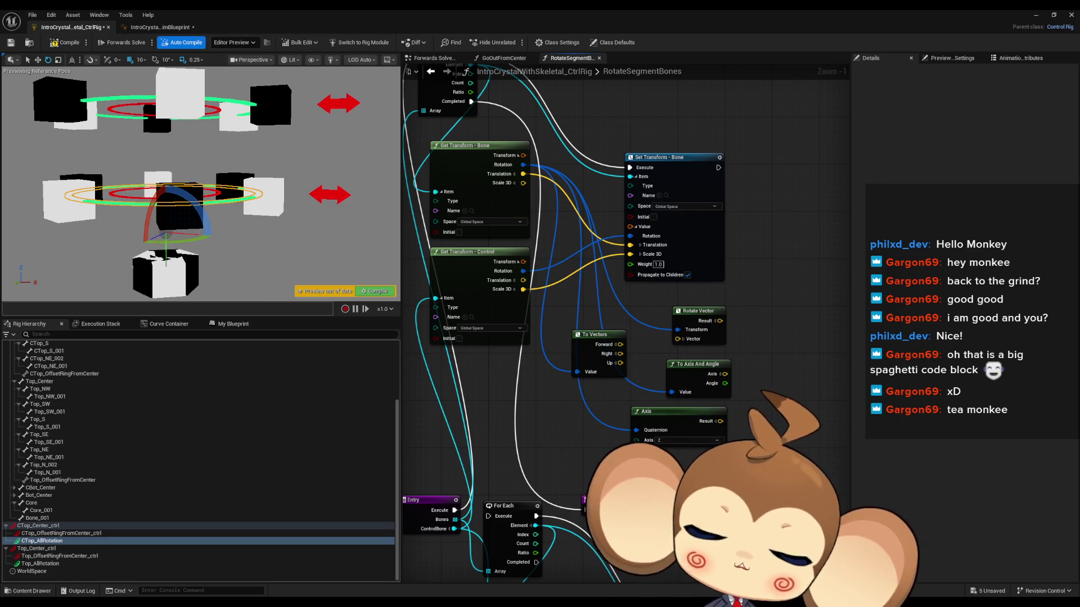
left_click_drag(735, 318, 749, 368)
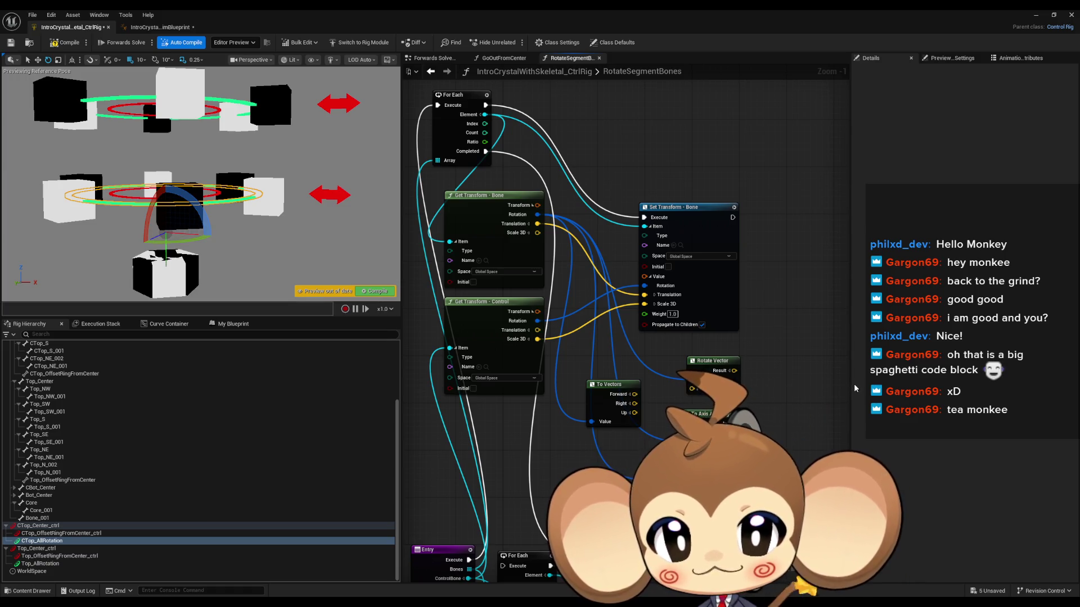
mouse_move(633, 310)
left_mouse_down()
mouse_move(669, 301)
mouse_move(643, 332)
left_mouse_up()
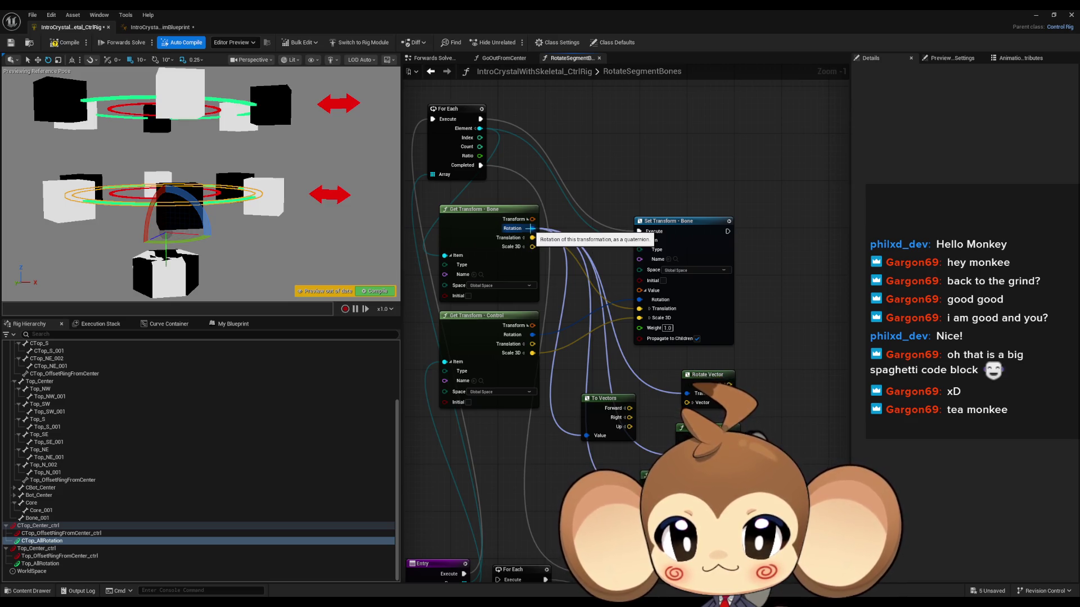
Step: Add a second Rotate Vector node from the bone's rotation and place it beside the first
left_click_drag(530, 228, 555, 254)
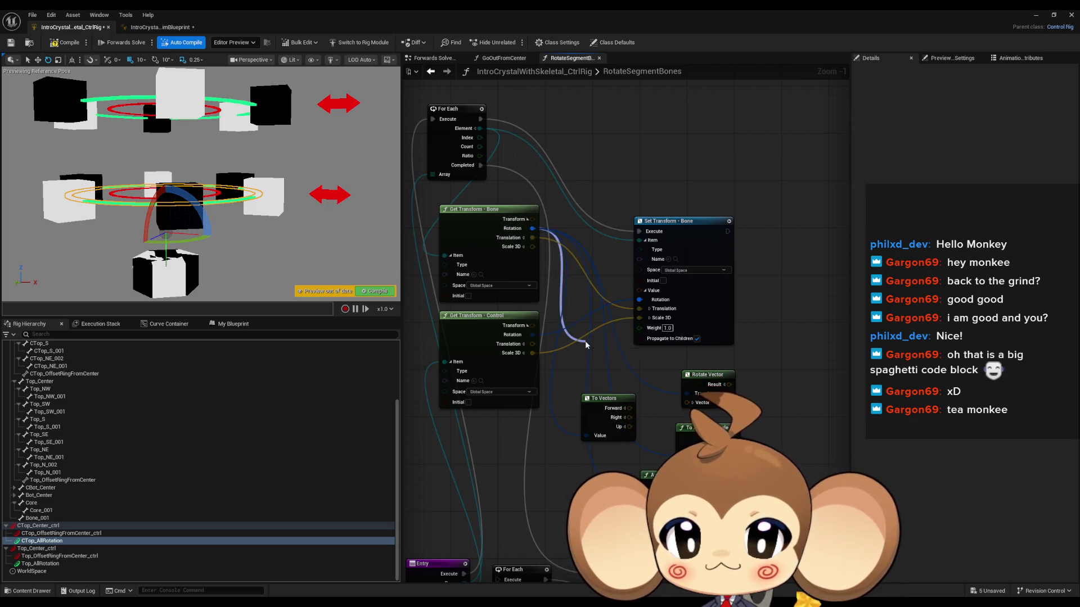
left_click_drag(585, 345, 585, 343)
type("rotate")
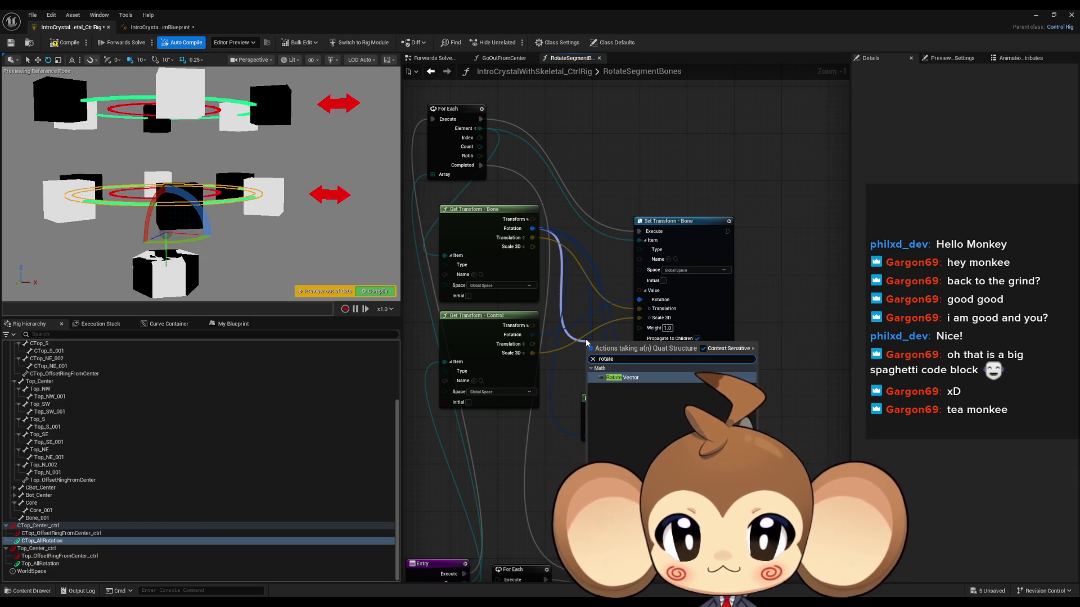
left_click(630, 377)
left_click_drag(599, 346, 793, 372)
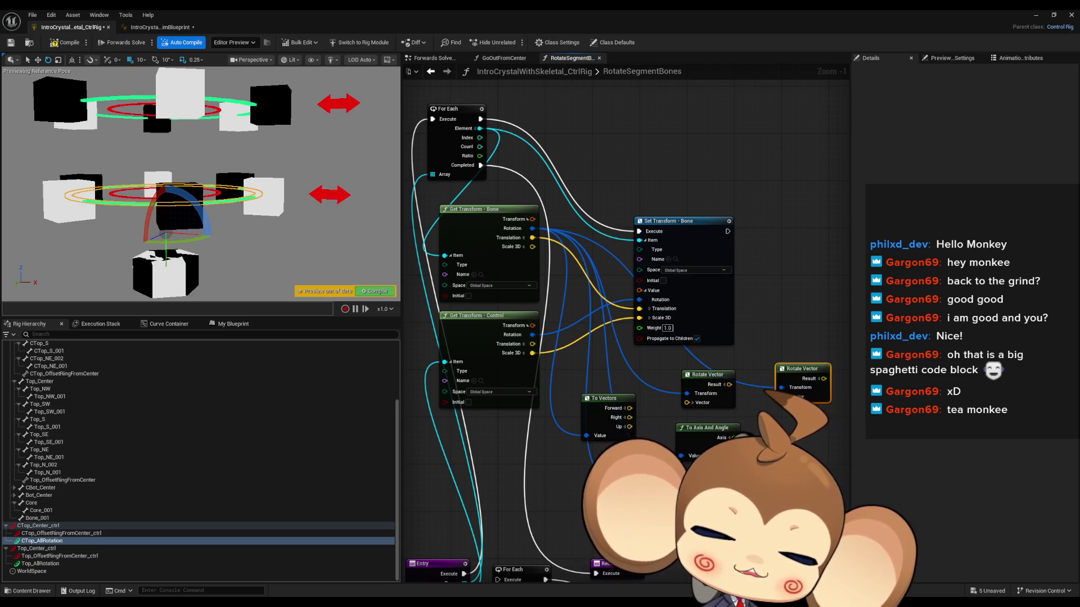
left_click(698, 428)
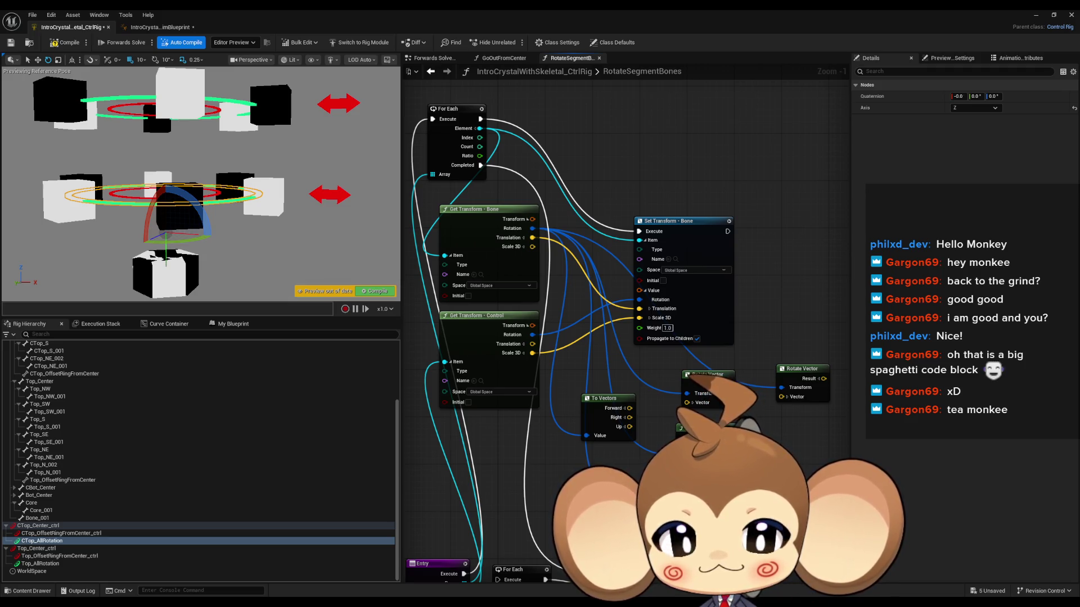
Step: Move the second Rotate Vector lower and open the action list from Set Transform's Rotation input
left_click_drag(739, 441, 782, 404)
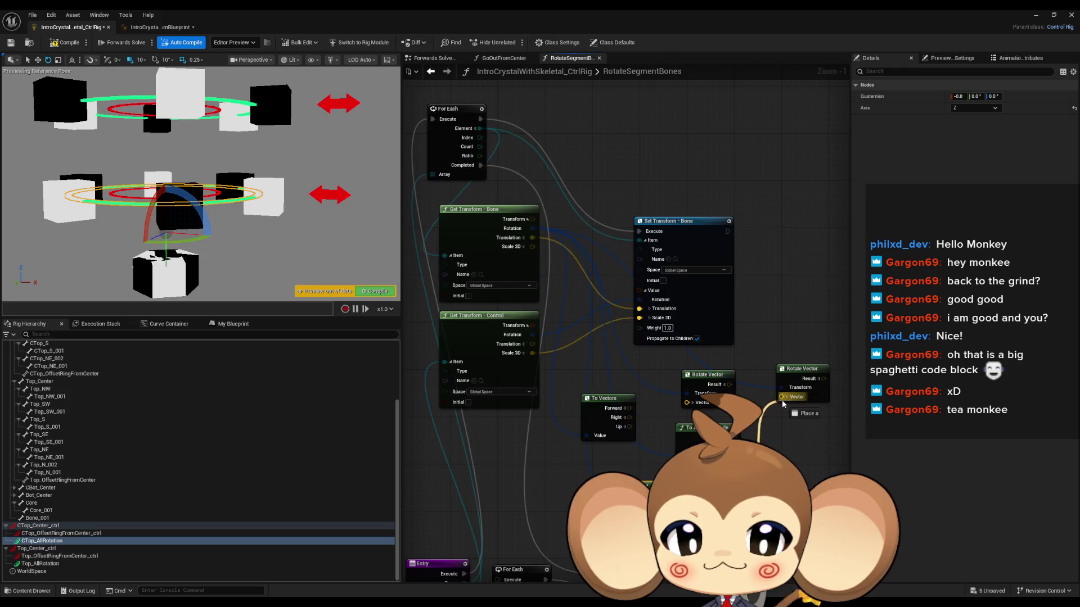
left_click_drag(803, 460, 804, 463)
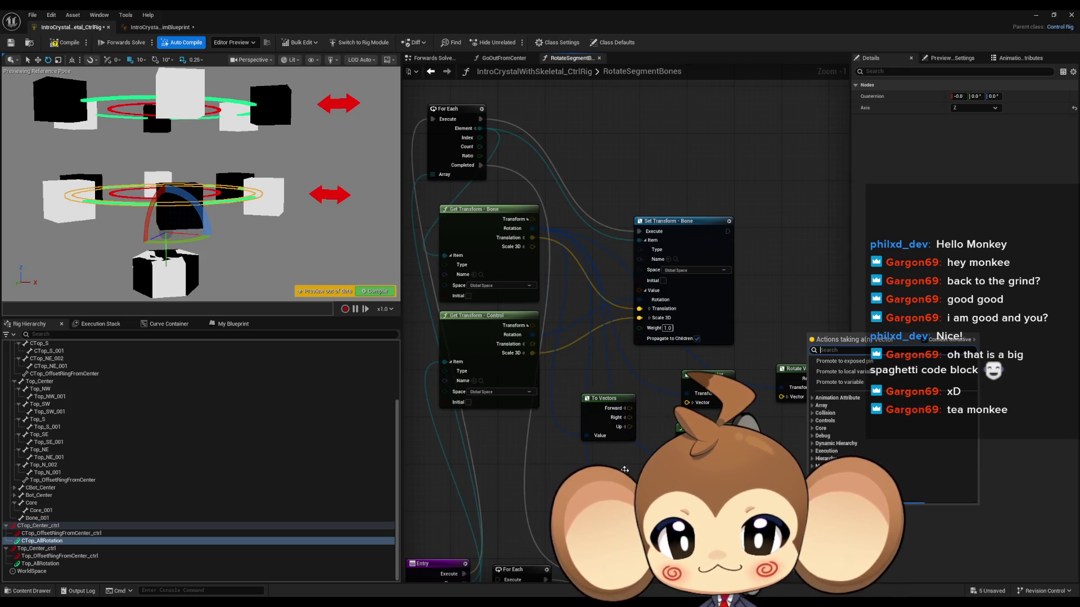
left_click(554, 465)
mouse_move(532, 334)
left_mouse_down()
mouse_move(585, 388)
mouse_move(586, 436)
left_mouse_up()
mouse_move(783, 396)
left_mouse_down()
mouse_move(743, 441)
mouse_move(683, 442)
left_mouse_up()
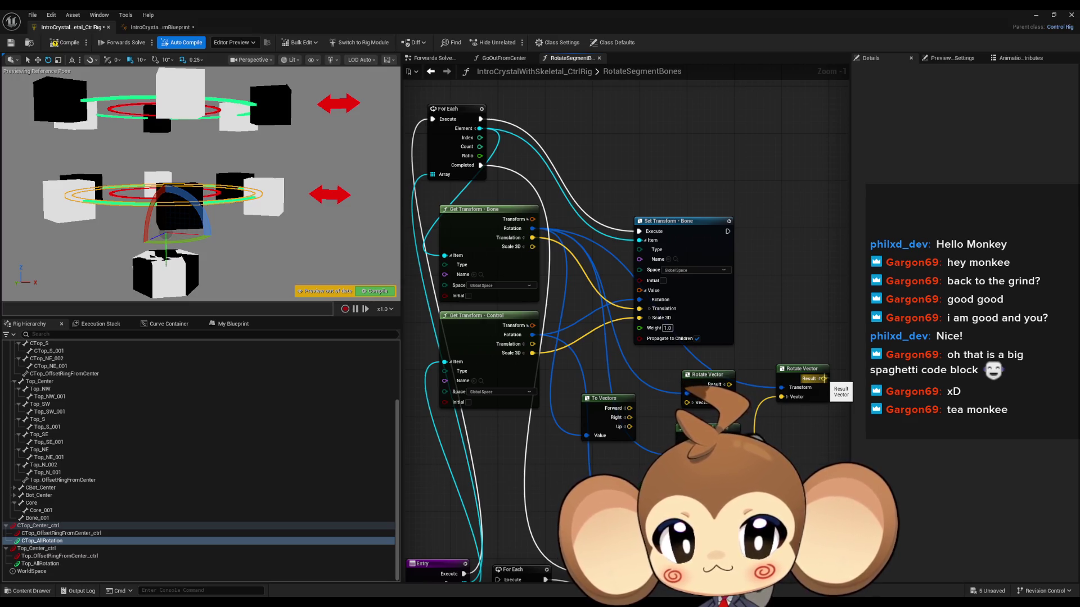
left_click_drag(796, 371, 772, 389)
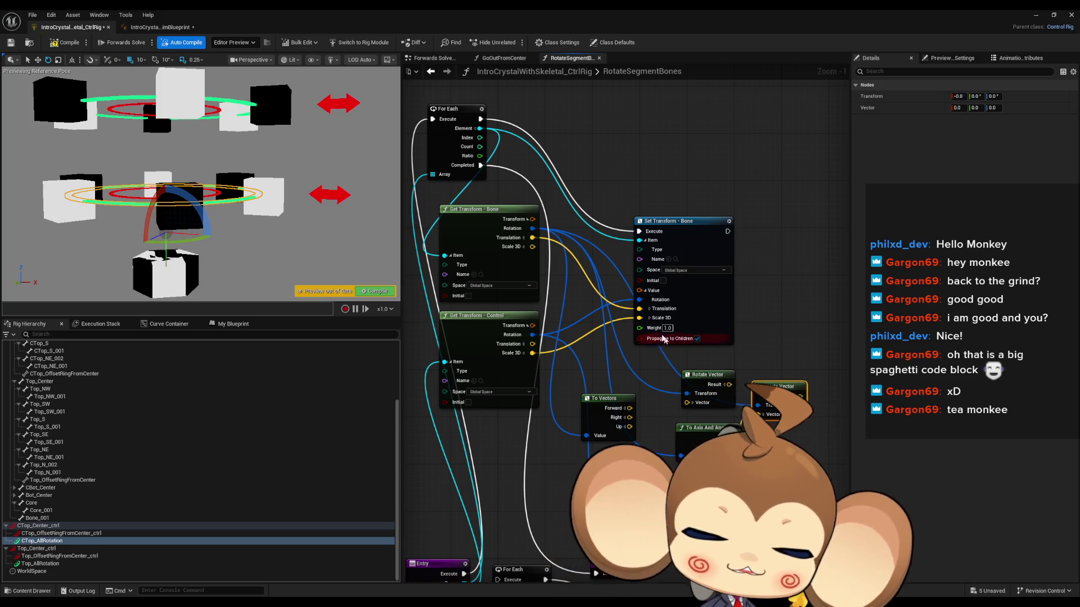
left_click_drag(639, 300, 809, 366)
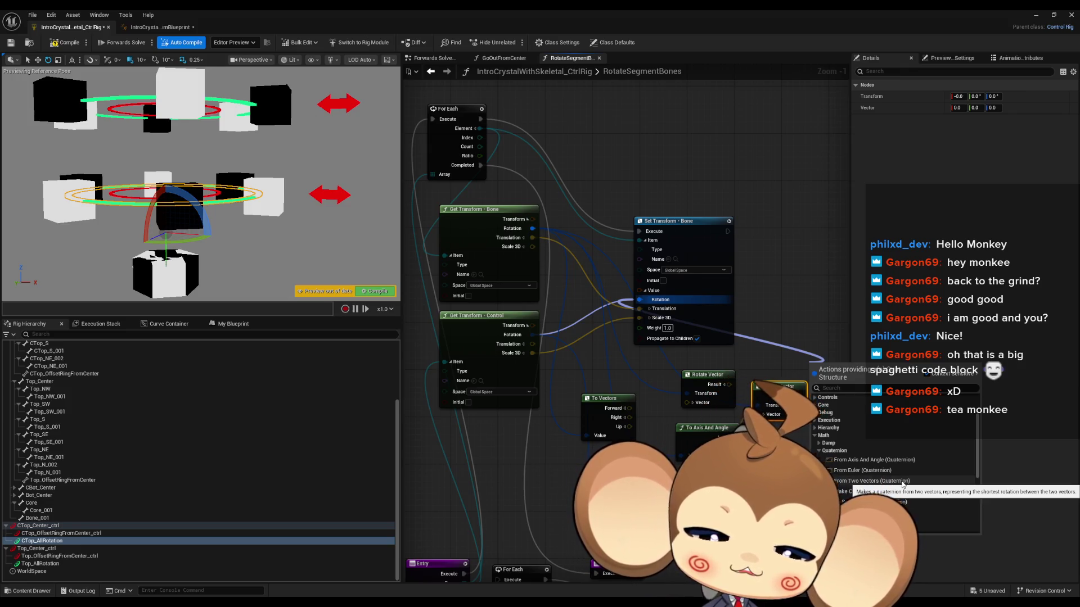
Step: Add a From Two Vectors node and a From Axis And Angle node feeding Set Transform's Rotation
left_click(903, 482)
left_click_drag(643, 302, 808, 293)
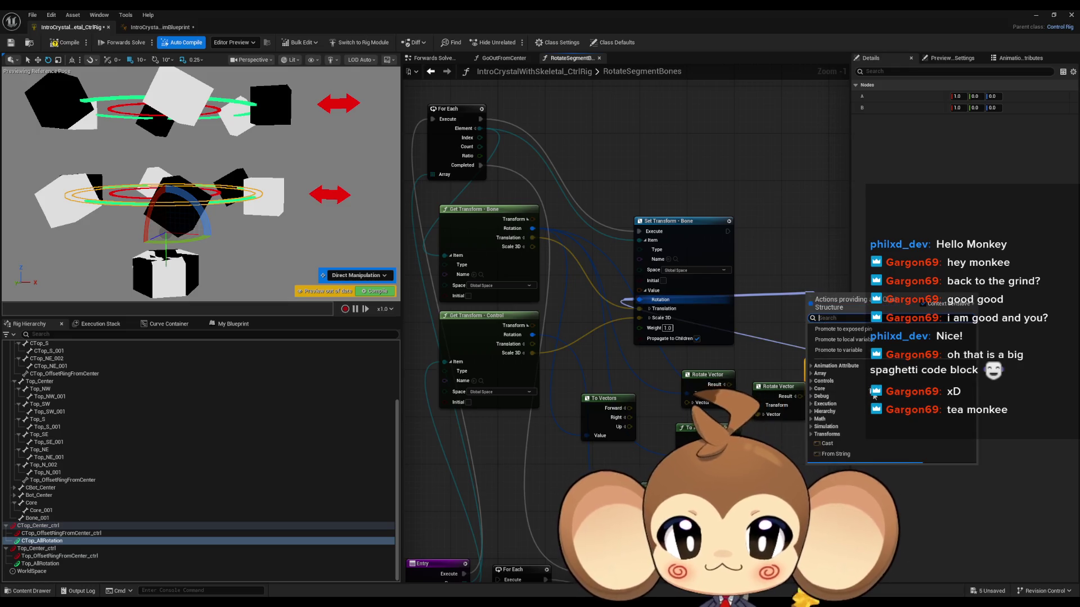
left_click(816, 419)
left_click(815, 434)
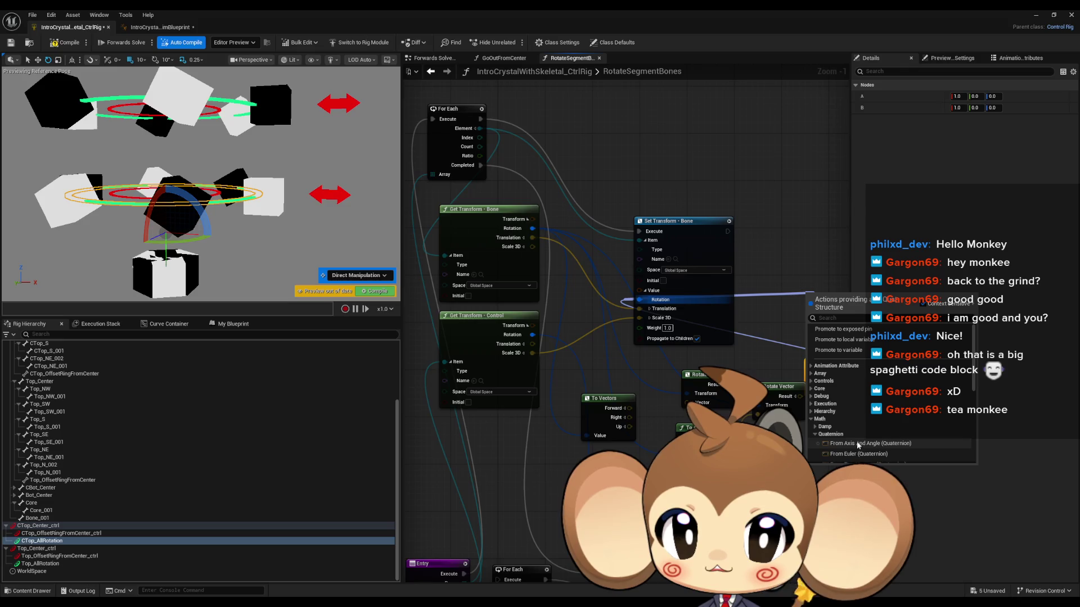
left_click(897, 448)
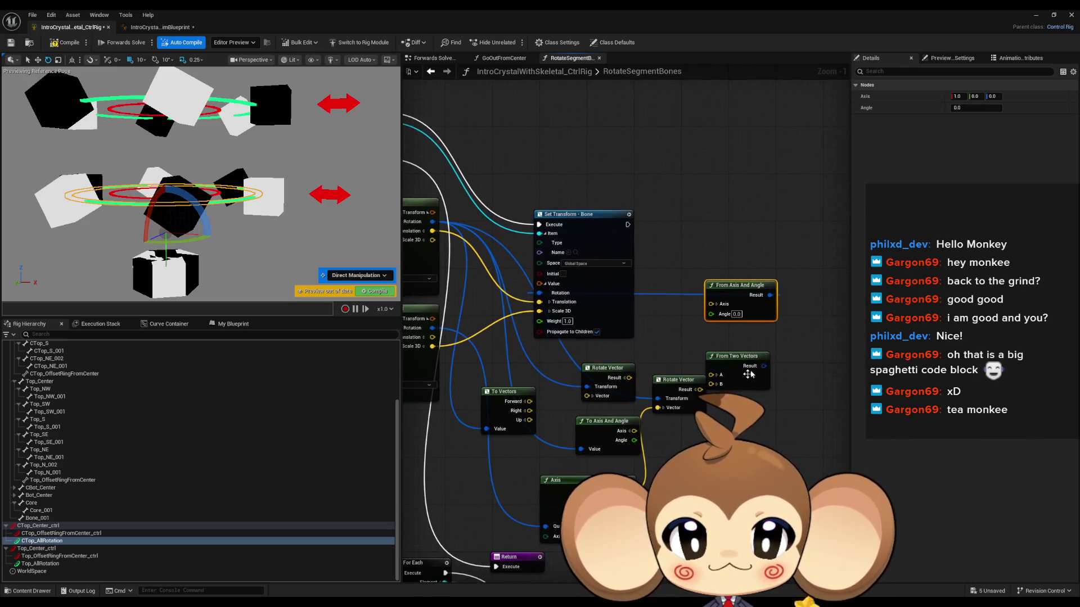
left_click(758, 356)
left_click_drag(741, 287, 721, 317)
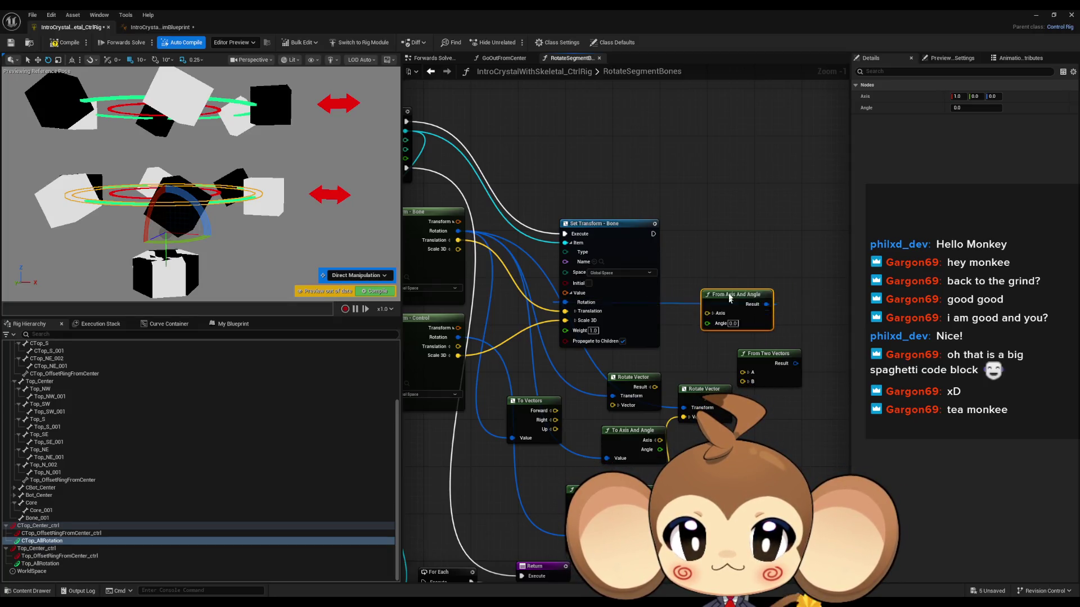
left_click(738, 323)
Step: Set the From Axis And Angle angle to 10, then wire To Axis And Angle's Angle output into it
type("5")
key("Return")
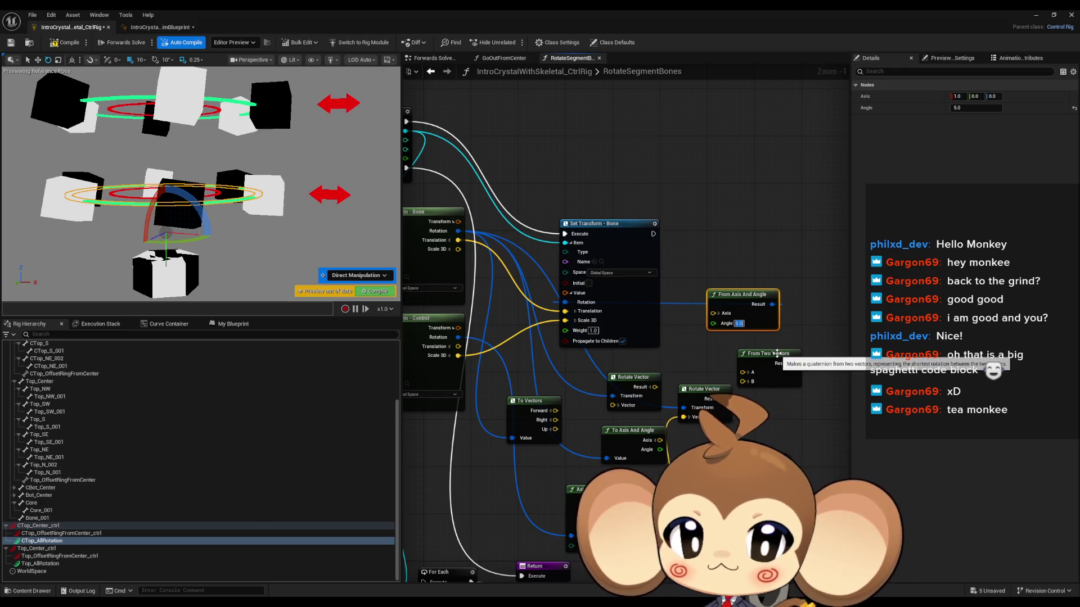
type("10")
key("Return")
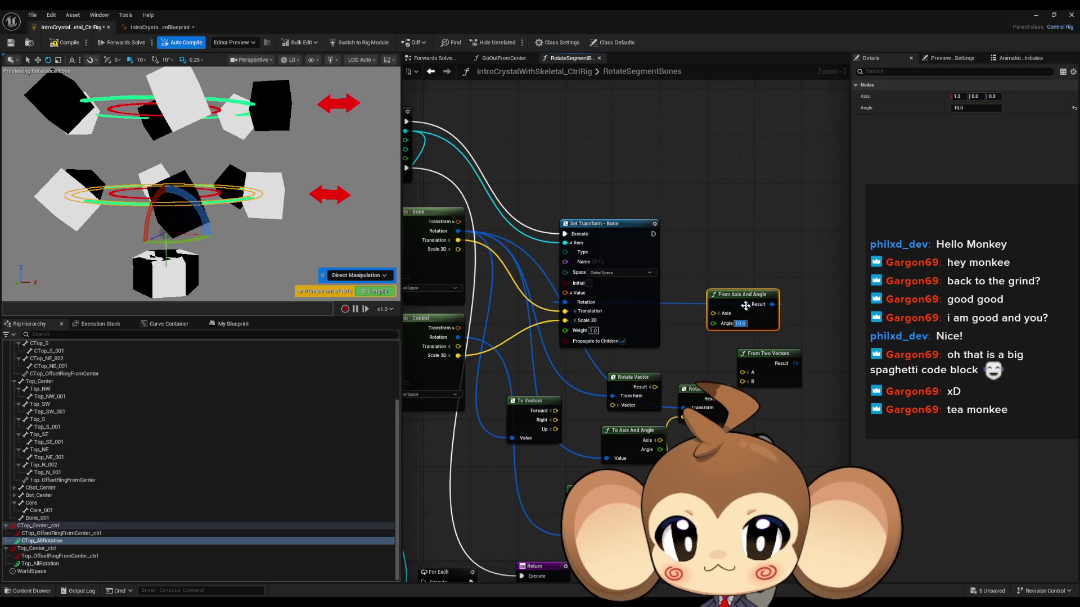
mouse_move(548, 411)
left_mouse_down()
mouse_move(732, 339)
mouse_move(738, 310)
left_mouse_up()
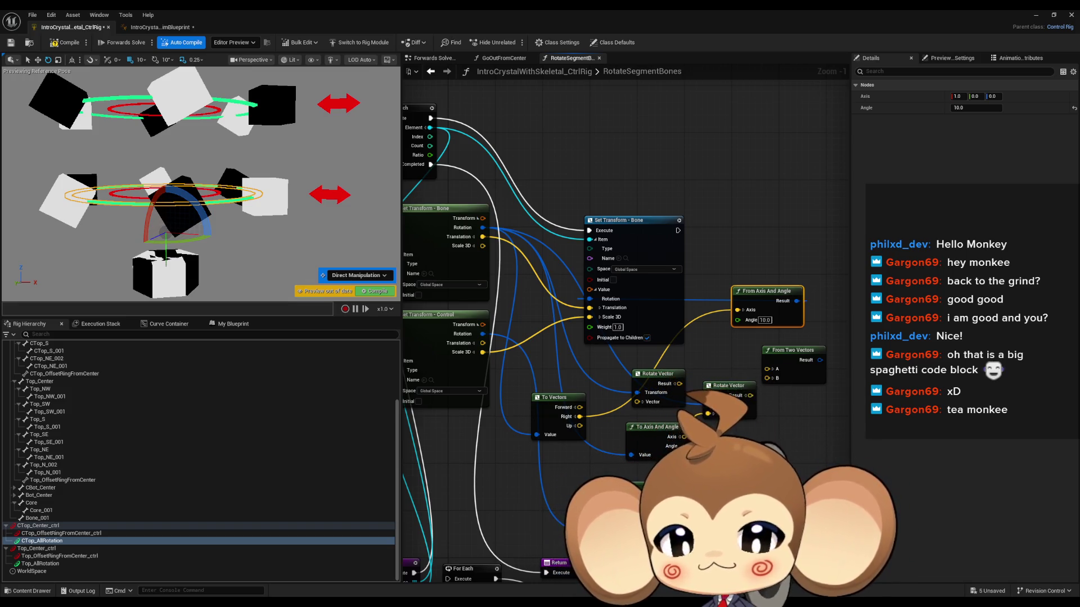
left_click_drag(684, 446, 737, 320)
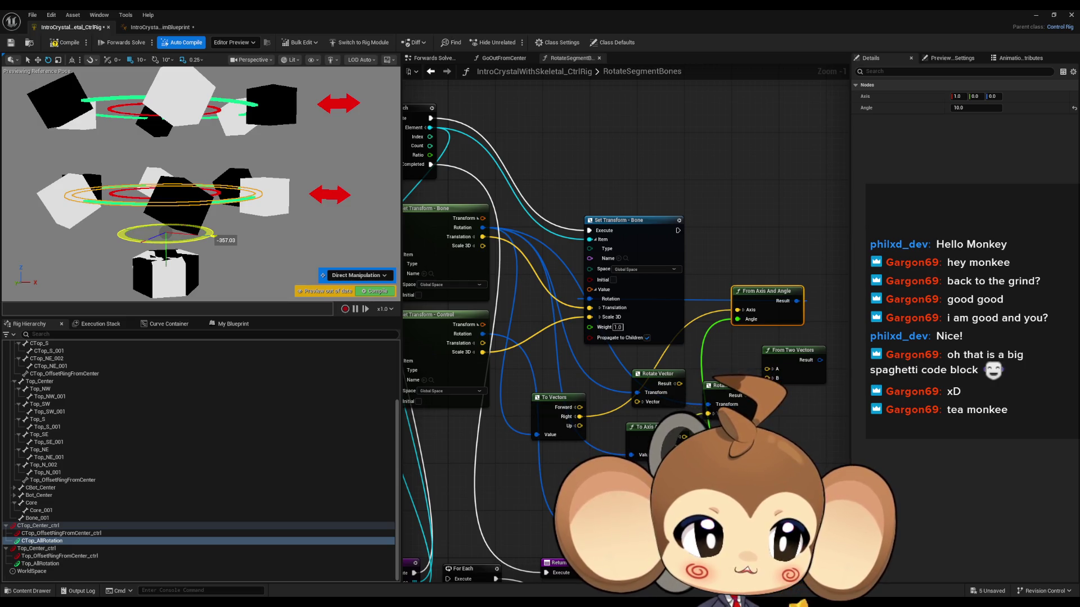
Step: Wire the To Vectors Forward and Up outputs into From Axis And Angle and test-rotate the middle ring
left_click_drag(214, 235, 135, 231)
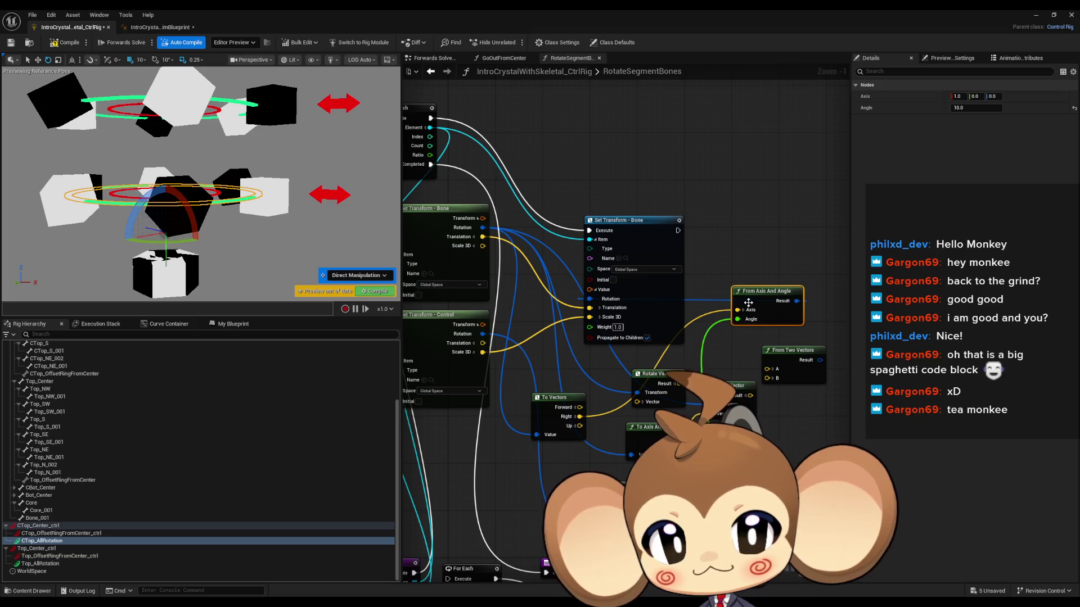
mouse_move(579, 407)
left_mouse_down()
mouse_move(609, 403)
mouse_move(737, 310)
left_mouse_up()
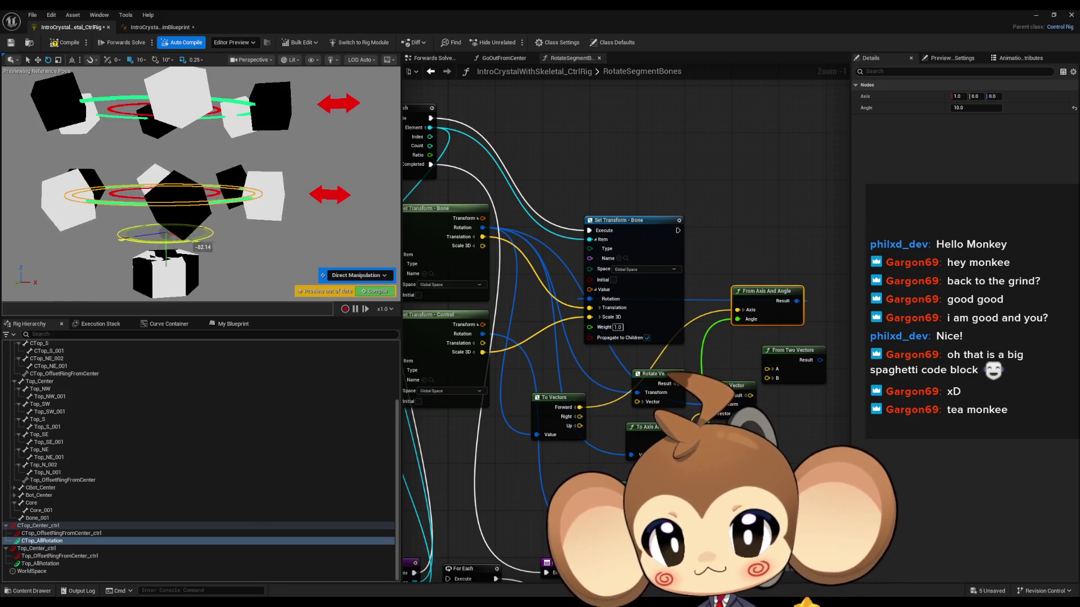
mouse_move(579, 426)
left_mouse_down()
mouse_move(730, 353)
mouse_move(742, 313)
left_mouse_up()
left_click_drag(184, 243, 171, 254)
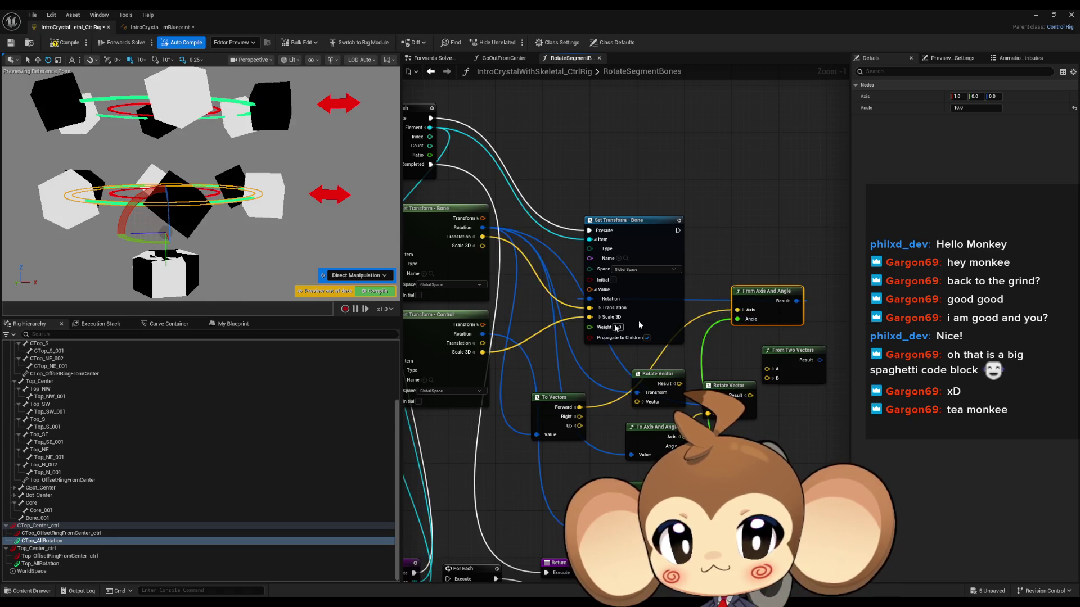
left_click_drag(153, 243, 166, 243)
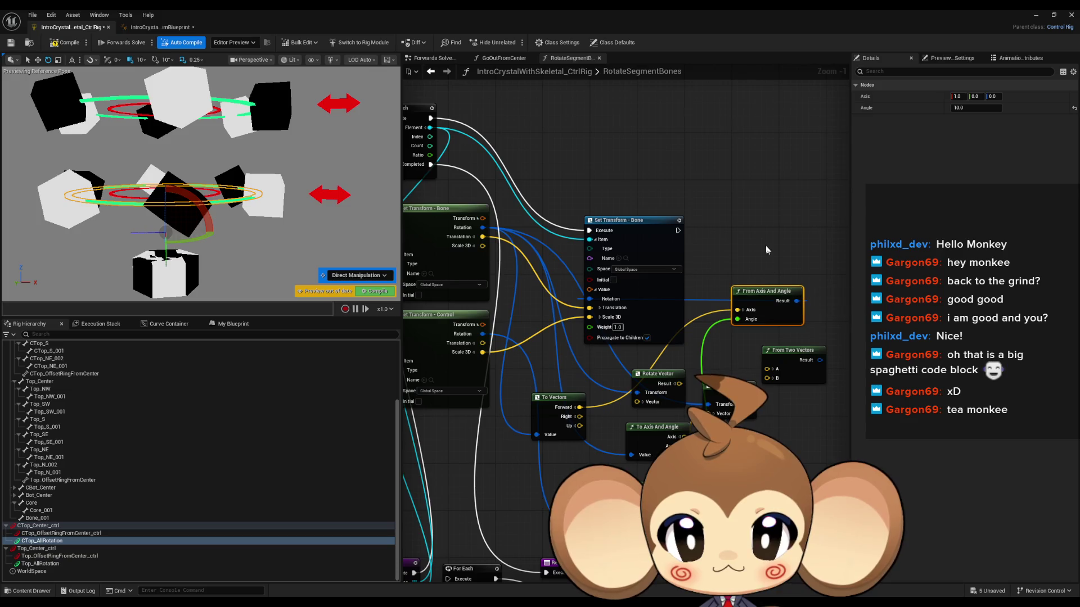
Step: Move Set Transform - Bone up and right and From Axis And Angle slightly up-right
mouse_move(630, 220)
left_mouse_down()
mouse_move(742, 164)
mouse_move(804, 113)
left_mouse_up()
mouse_move(735, 276)
left_mouse_down()
mouse_move(681, 272)
mouse_move(795, 332)
mouse_move(700, 326)
mouse_move(732, 336)
mouse_move(748, 313)
left_mouse_up()
mouse_move(838, 382)
left_mouse_down()
mouse_move(732, 366)
mouse_move(701, 337)
left_mouse_up()
left_click_drag(784, 349, 810, 379)
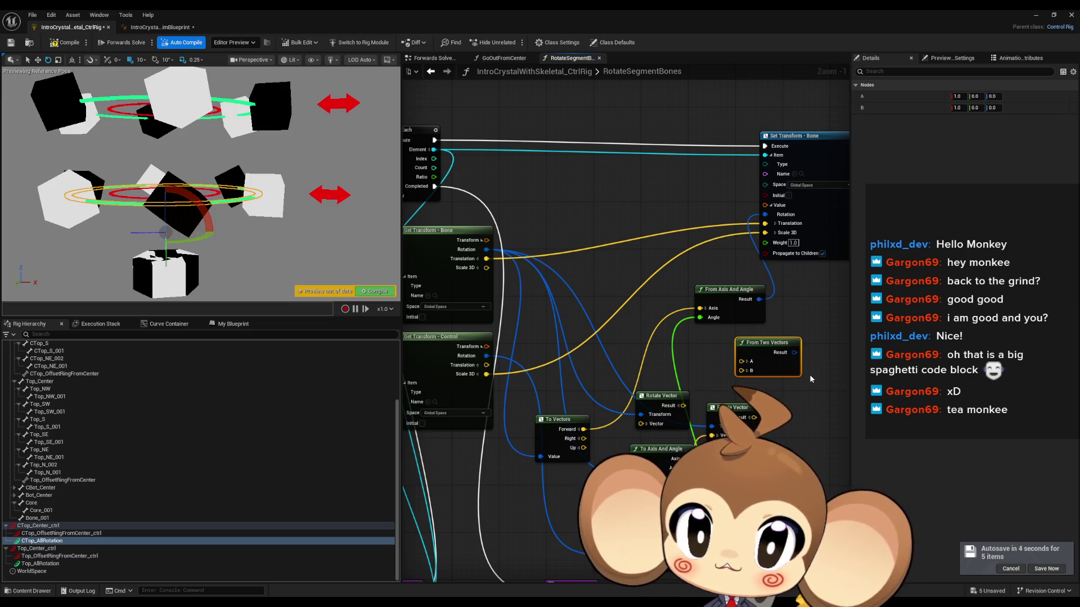
Step: Pan and zoom out to the Entry and Return nodes, then show the My Blueprint graphs and functions list
left_click_drag(478, 264, 559, 253)
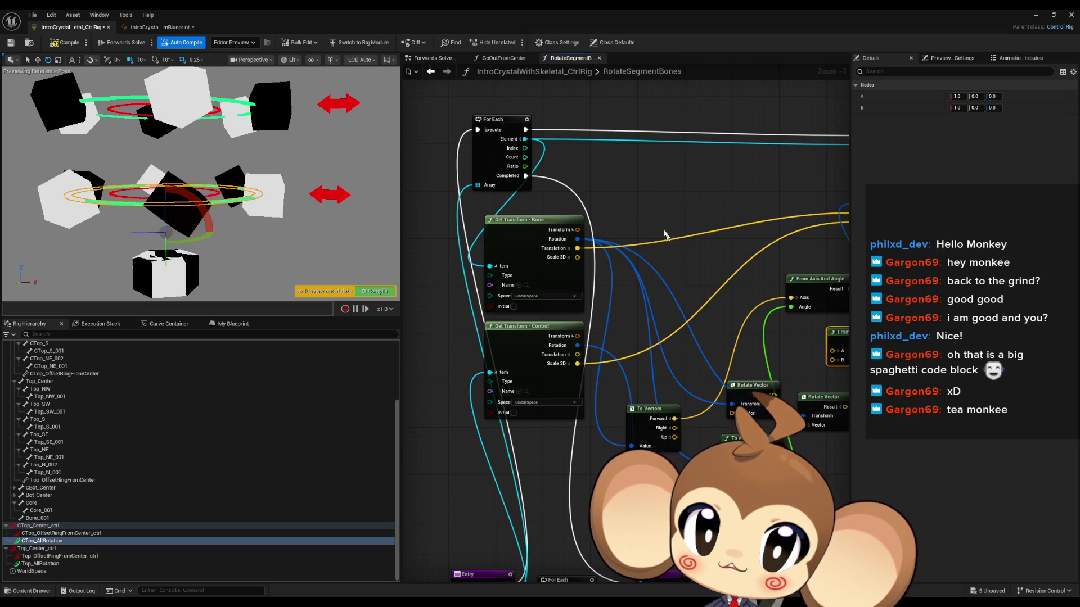
left_click_drag(615, 180, 613, 144)
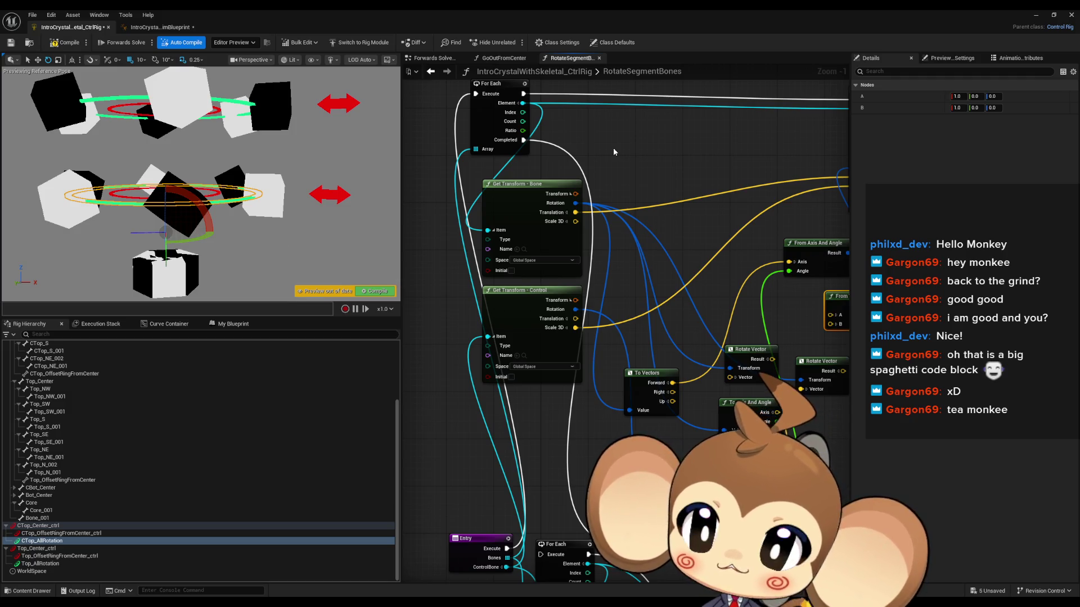
mouse_move(613, 147)
left_mouse_down()
mouse_move(609, 262)
mouse_move(637, 245)
mouse_move(634, 169)
mouse_move(485, 465)
left_mouse_up()
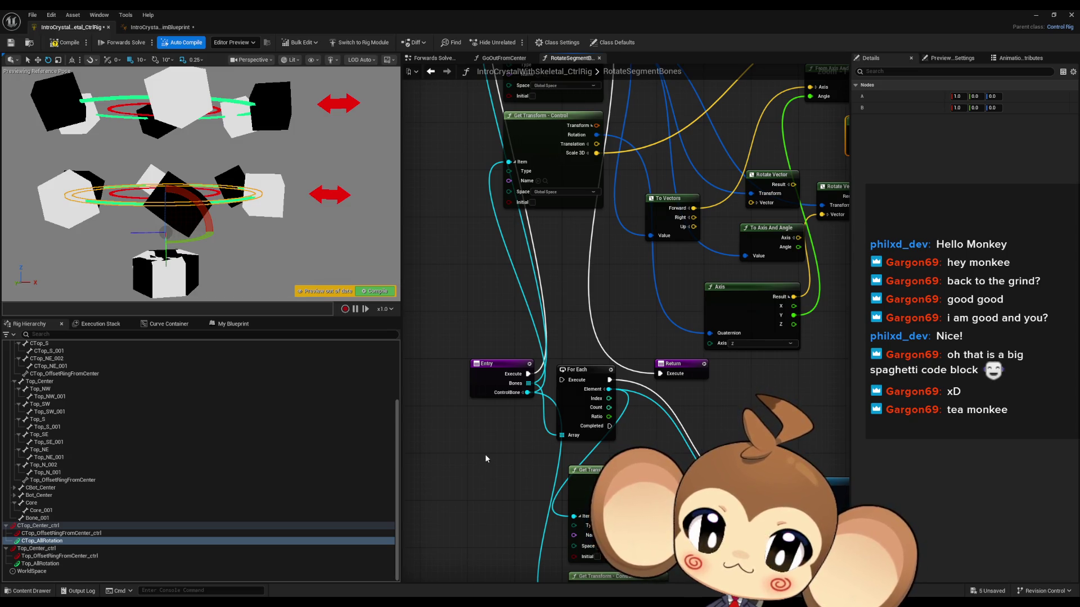
scroll(558, 258, "down", 2)
mouse_move(558, 258)
left_mouse_down()
mouse_move(586, 353)
mouse_move(638, 292)
left_mouse_up()
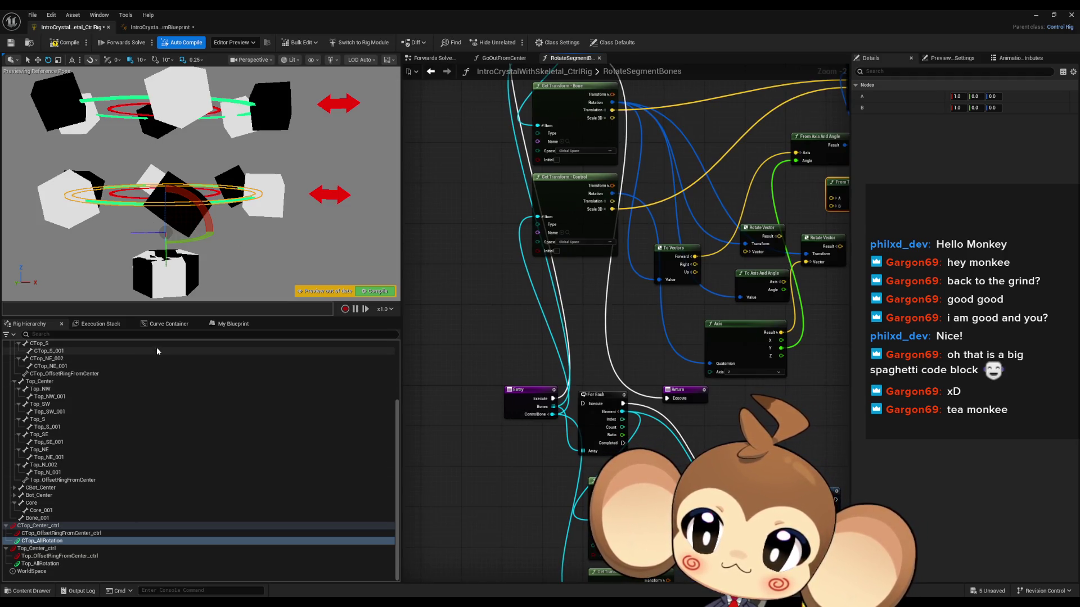
left_click(224, 326)
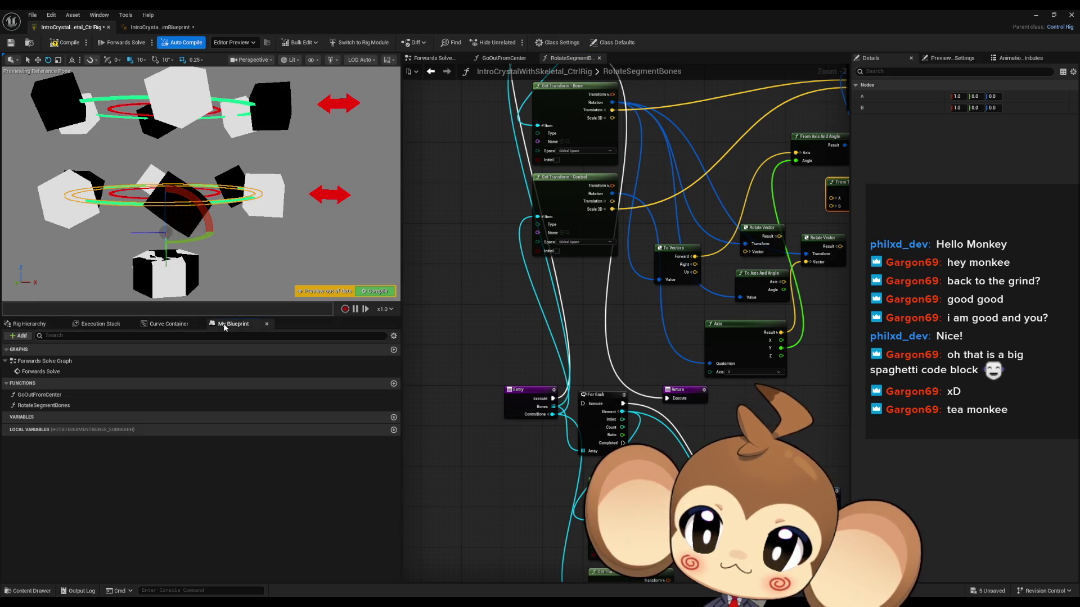
Step: Go to the Forwards Solve Graph and open the RotateSegmentBones function from its call node
double_click(42, 364)
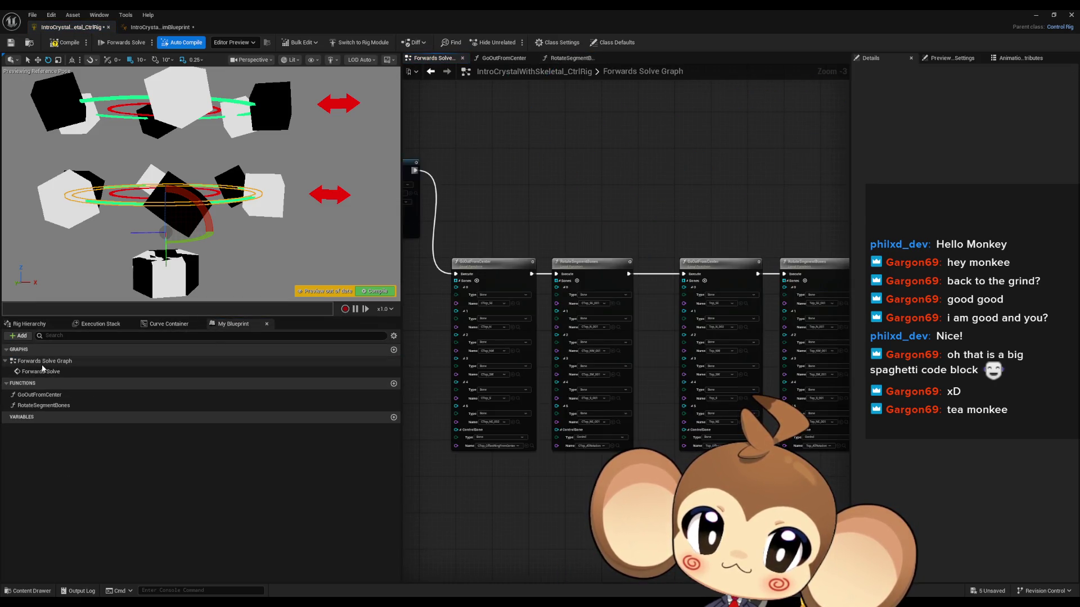
left_click_drag(731, 286, 586, 275)
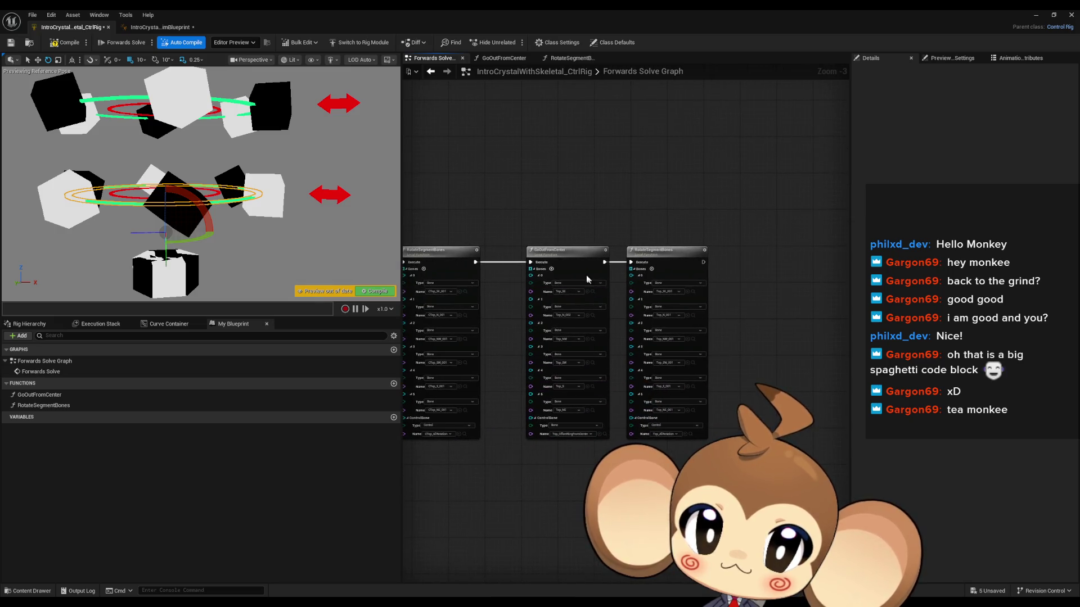
scroll(652, 252, "up", 3)
left_click(653, 252)
left_click_drag(652, 252, 595, 249)
double_click(595, 249)
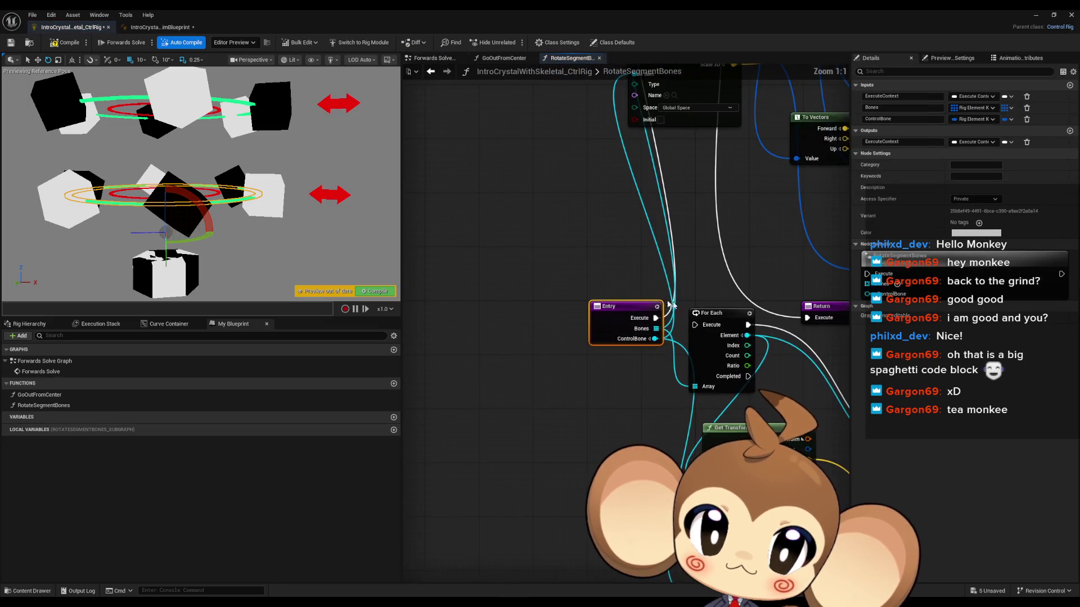
Step: Add an array input named 'directional' to RotateSegmentBones
left_click(1070, 85)
left_click(1009, 130)
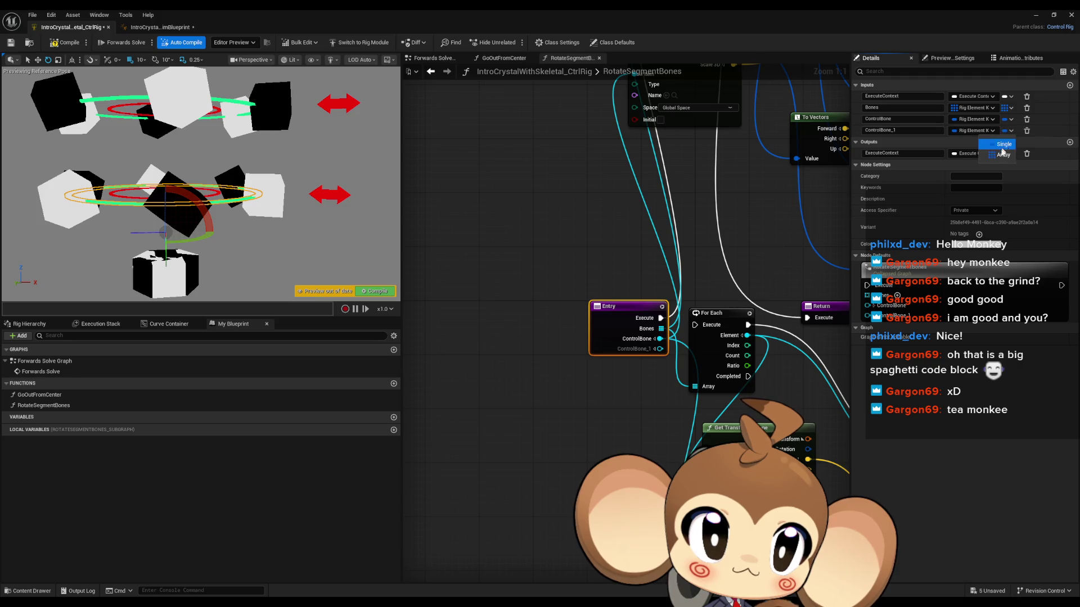
left_click(1003, 155)
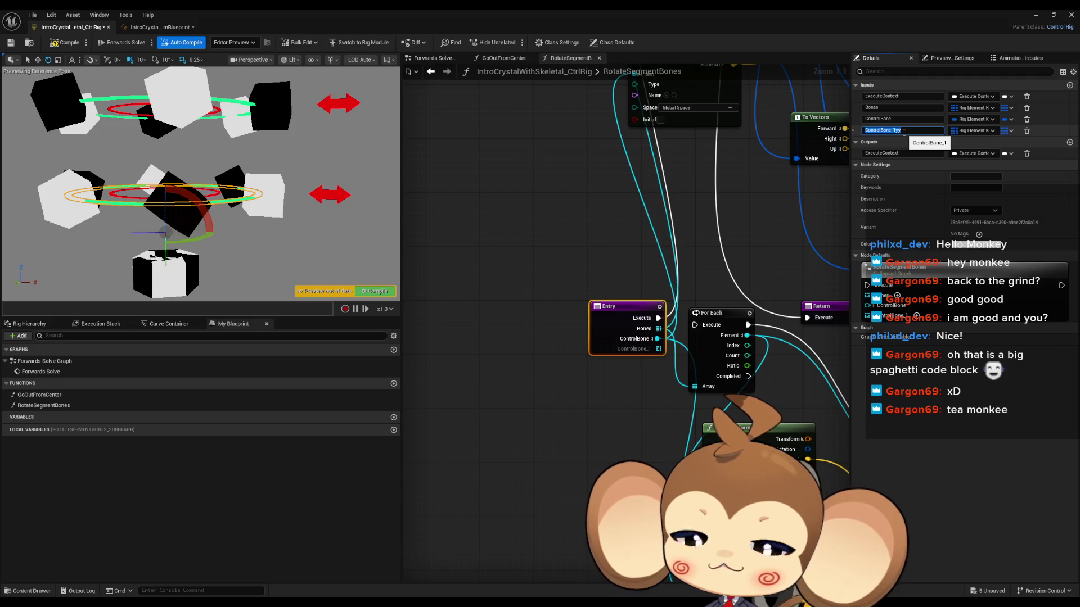
type("direc")
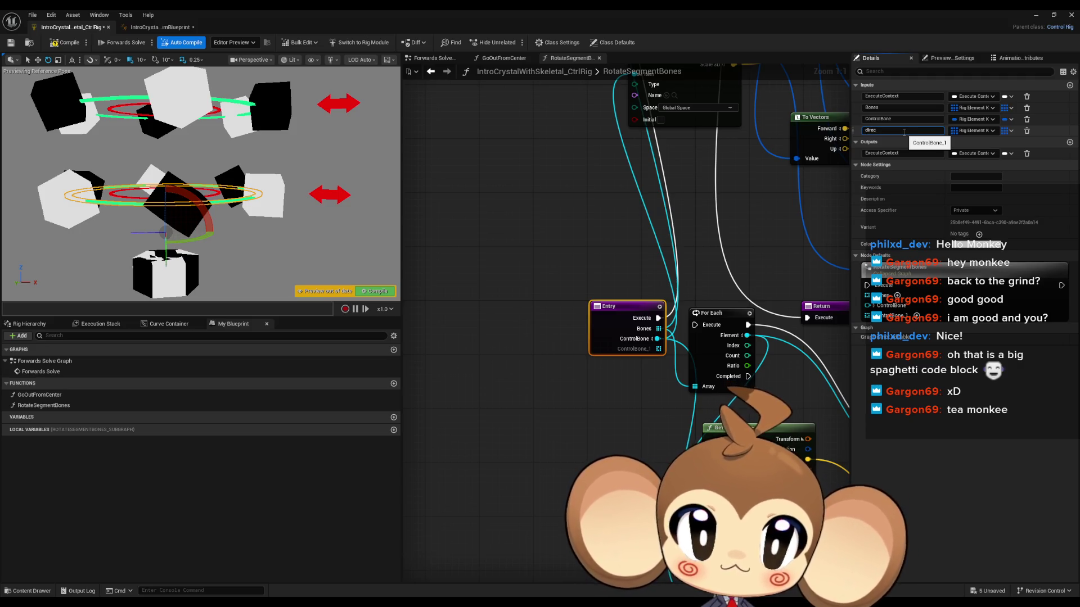
type("tional")
key("Return")
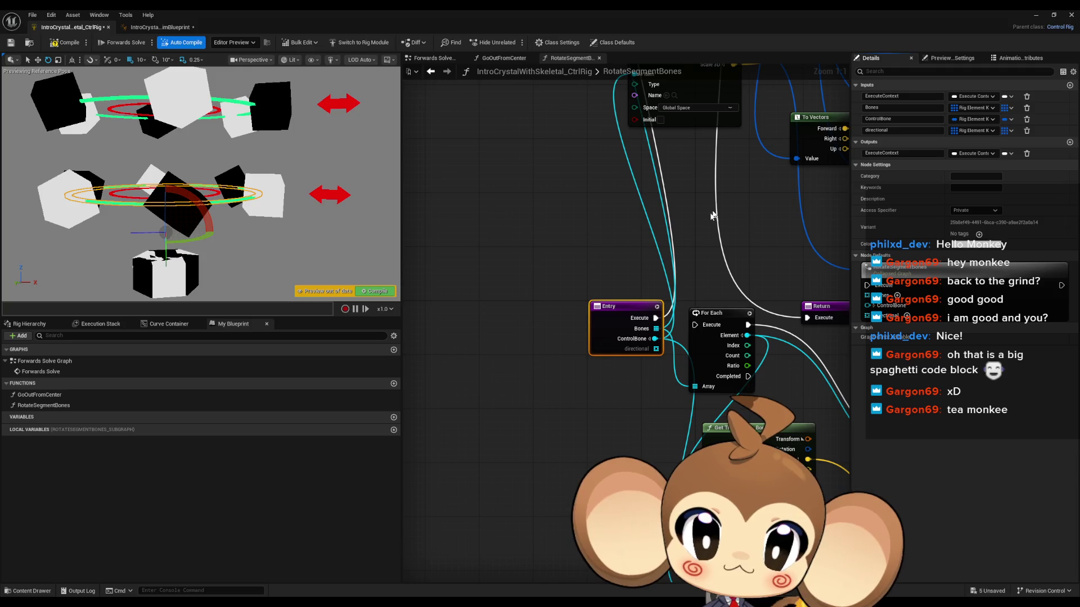
Step: Back in Forwards Solve Graph, add empty directional entries 0–5 on the RotateSegmentBones call
double_click(45, 361)
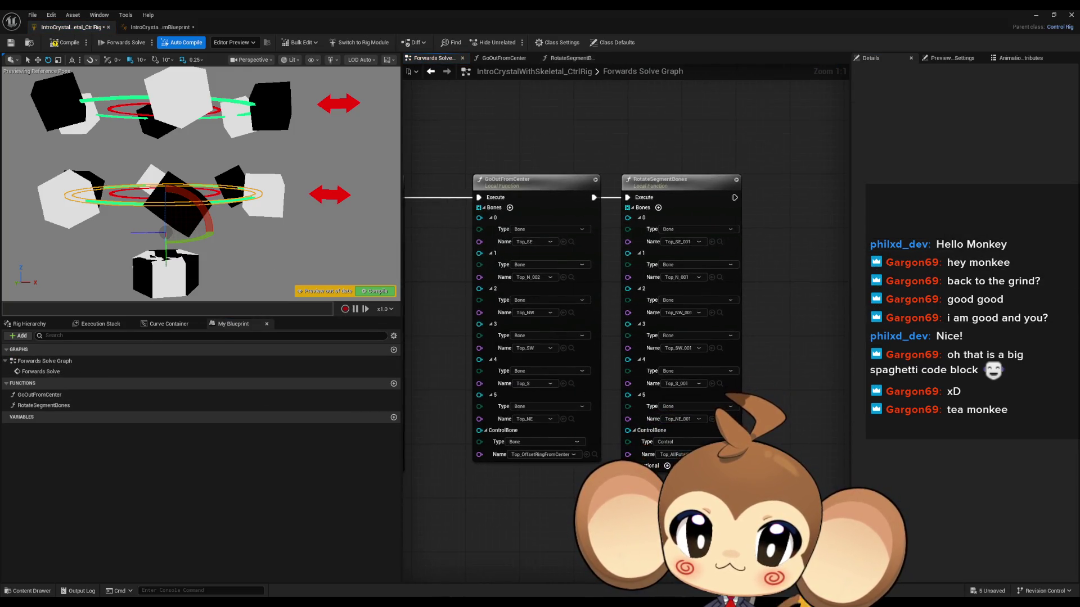
left_click(643, 400)
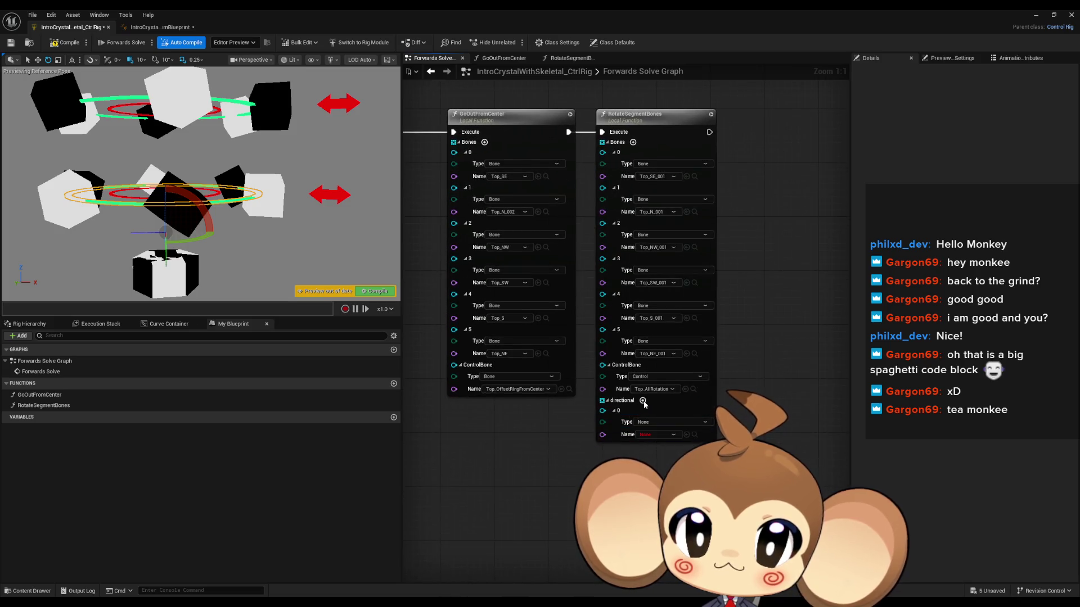
left_click(642, 400)
left_click(643, 401)
left_click(643, 400)
left_click(643, 401)
left_click(642, 401)
Step: Set the type of directional entries 0–5 to Bone
mouse_move(643, 400)
left_mouse_down()
mouse_move(554, 402)
mouse_move(675, 369)
left_mouse_up()
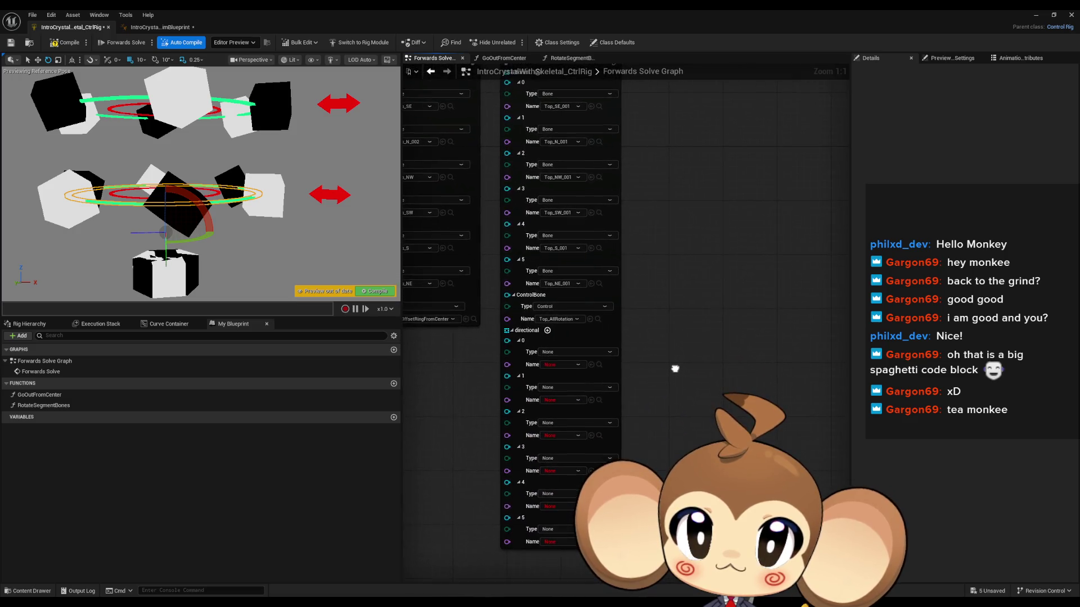
left_click(559, 353)
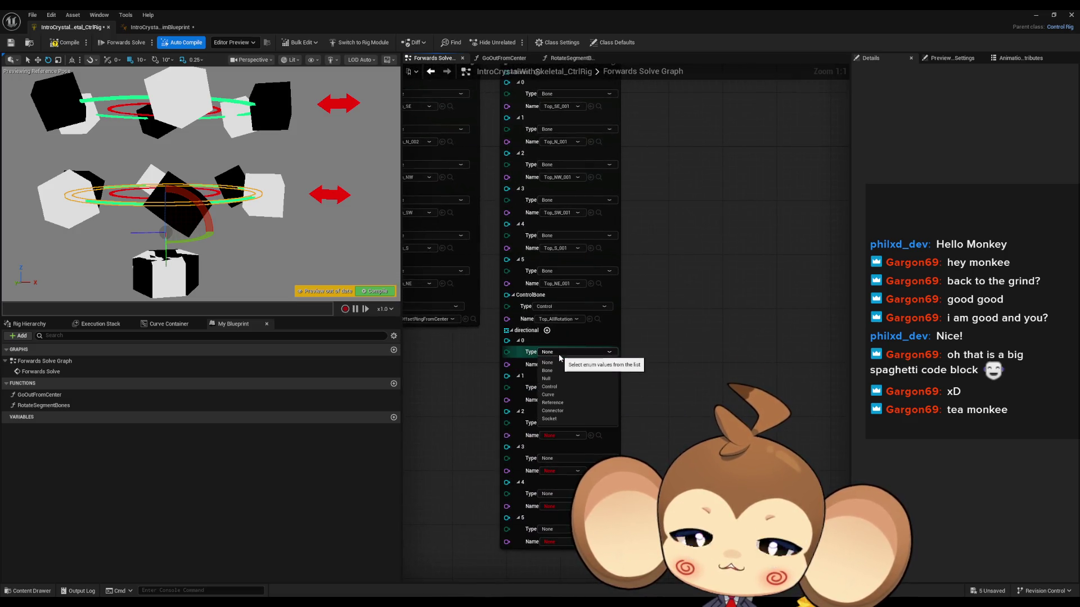
left_click(557, 371)
left_click(558, 387)
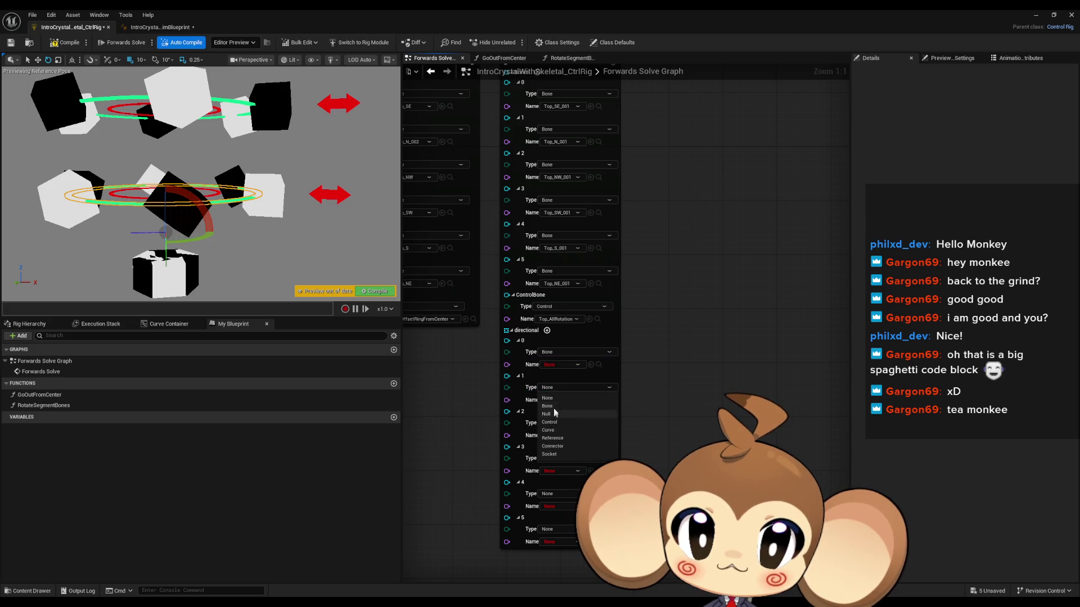
left_click(551, 406)
left_click(554, 423)
left_click(551, 442)
left_click(550, 458)
left_click(554, 482)
left_click(549, 495)
left_click(548, 509)
left_click(549, 530)
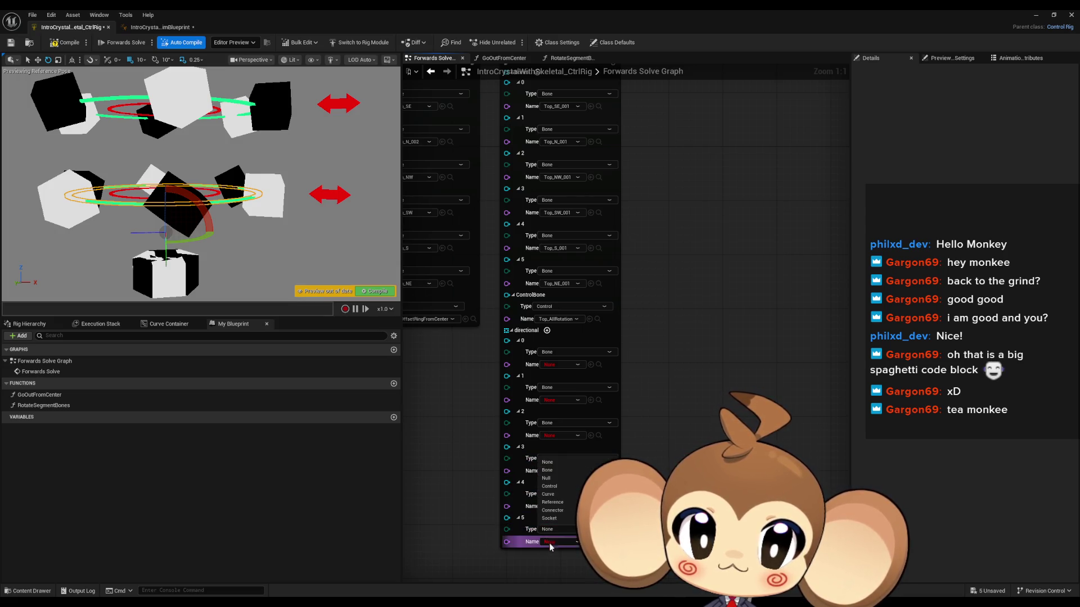
left_click(548, 471)
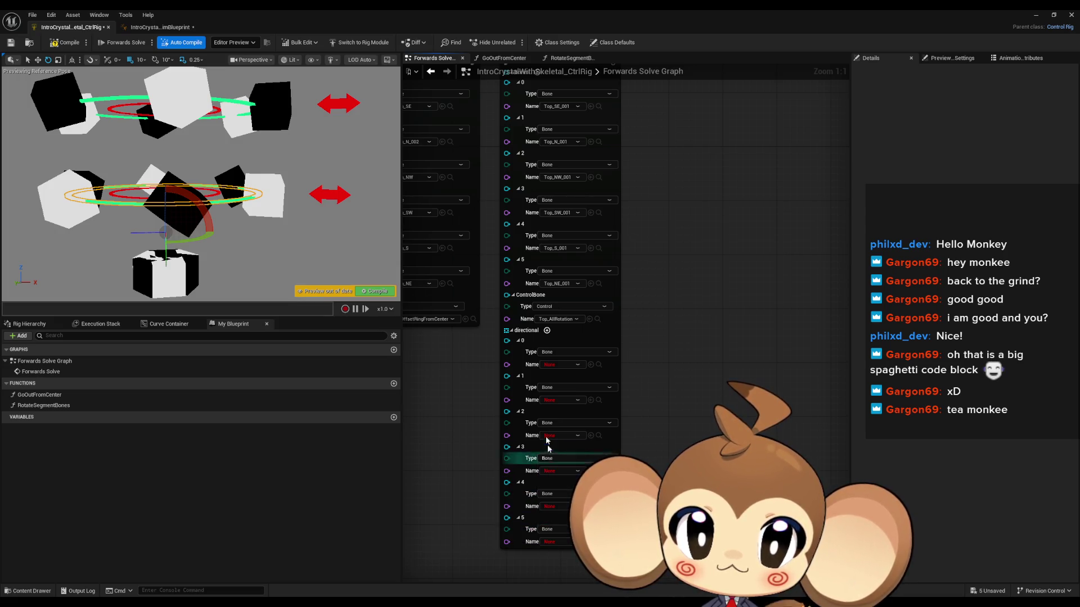
Step: Search 'se' in element 0's Name list and pick CTop_SE
left_click(551, 366)
type("top")
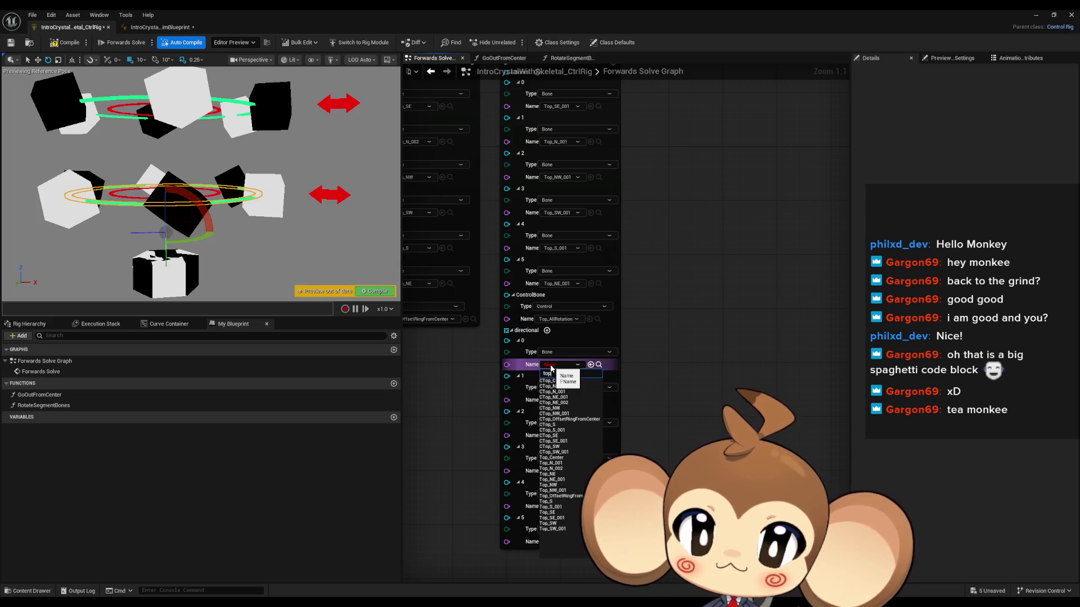
type("_")
key("ctrl+a")
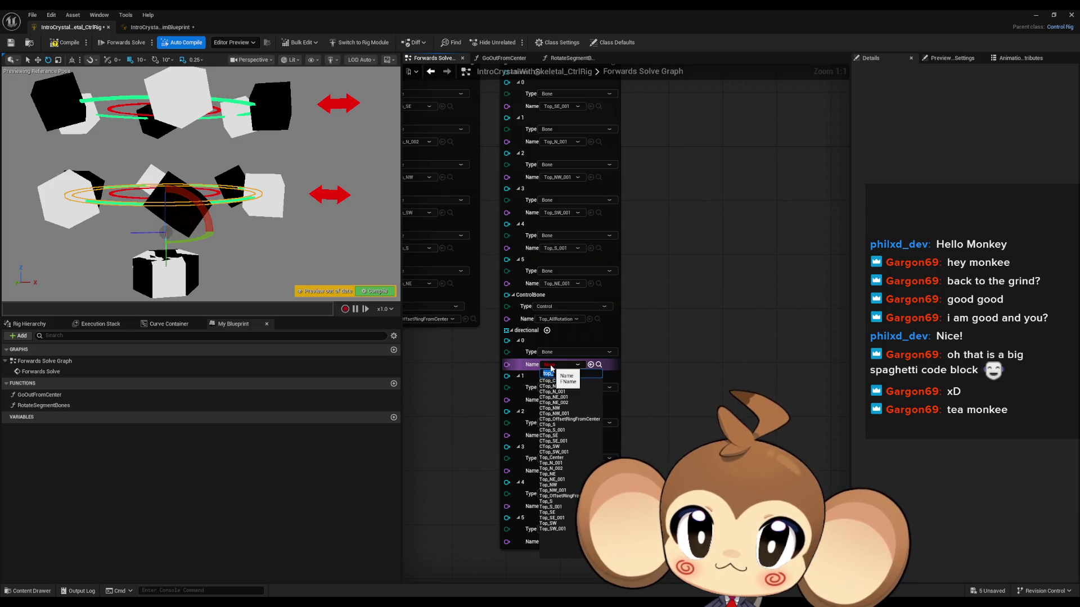
type("se")
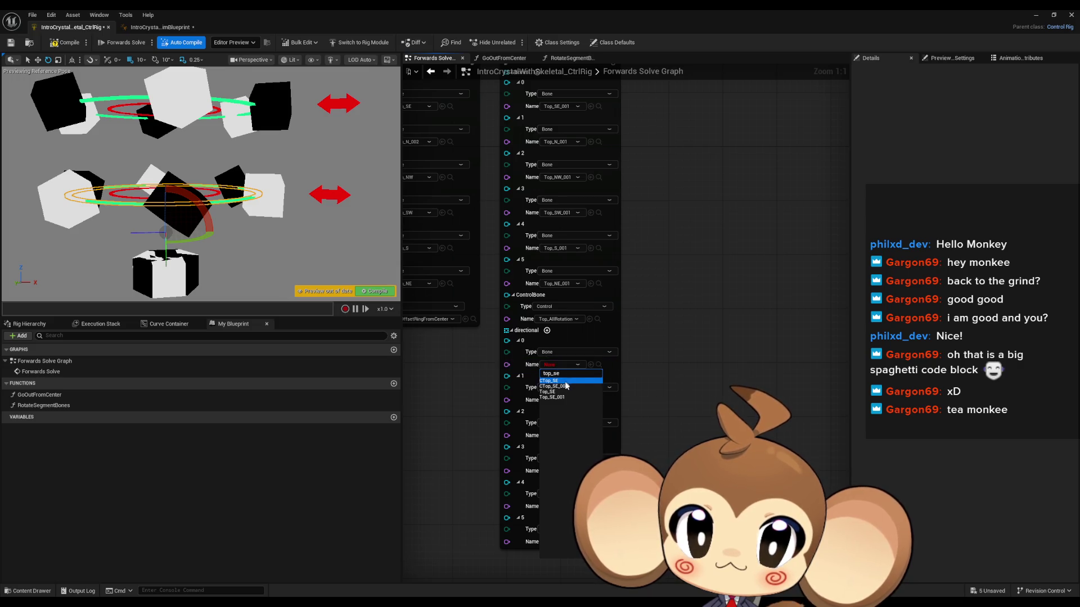
left_click(563, 383)
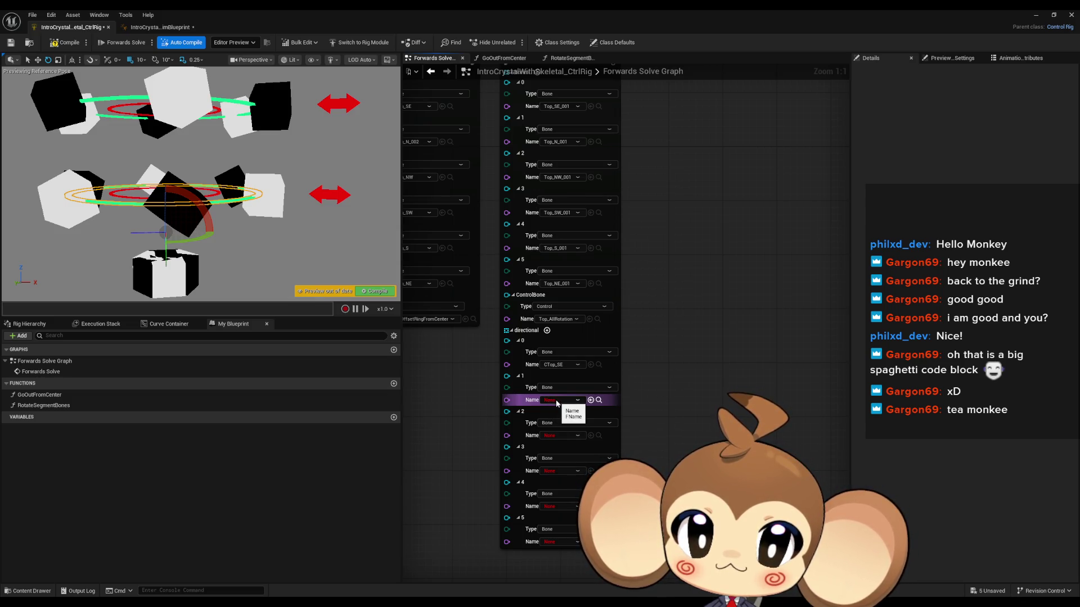
Step: Set directional elements 1–3 to CTop_N, Top_NW and Top_SW, correcting element 2 from CTop_NW
left_click(555, 401)
type("top_N")
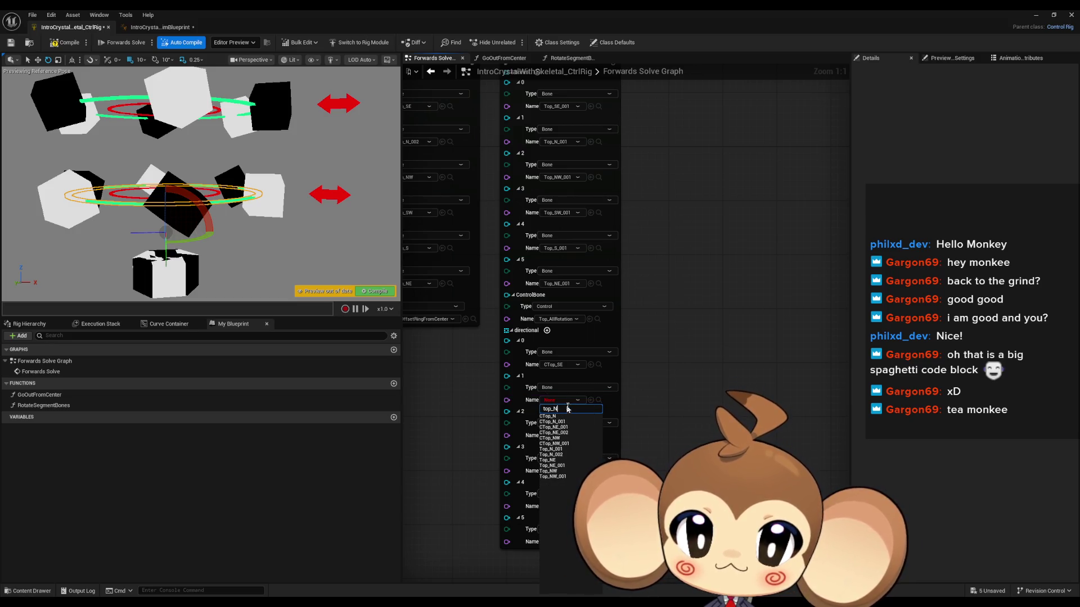
left_click(569, 416)
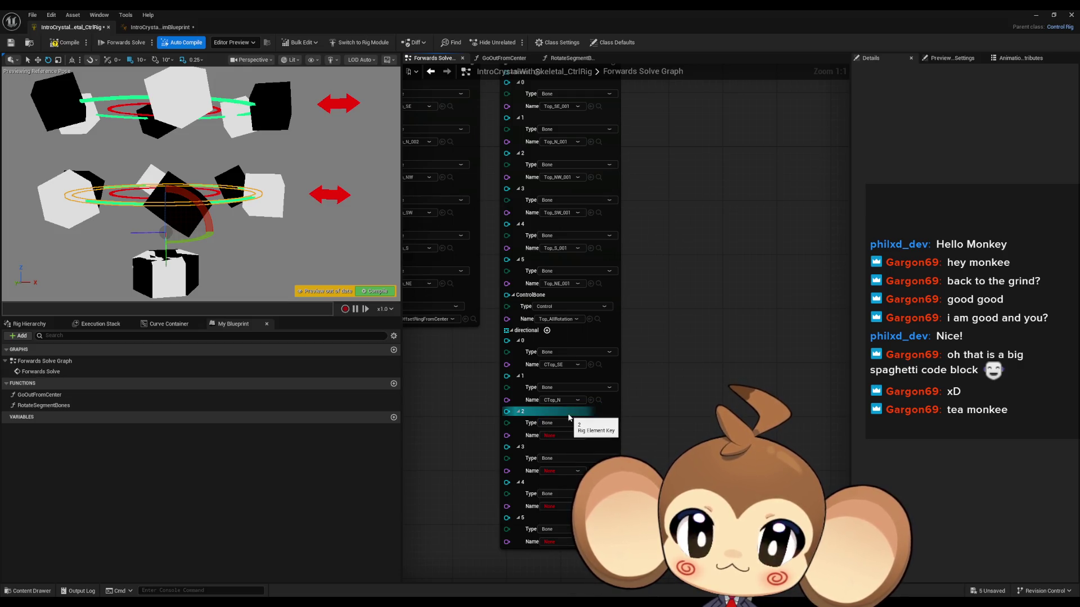
left_click(556, 436)
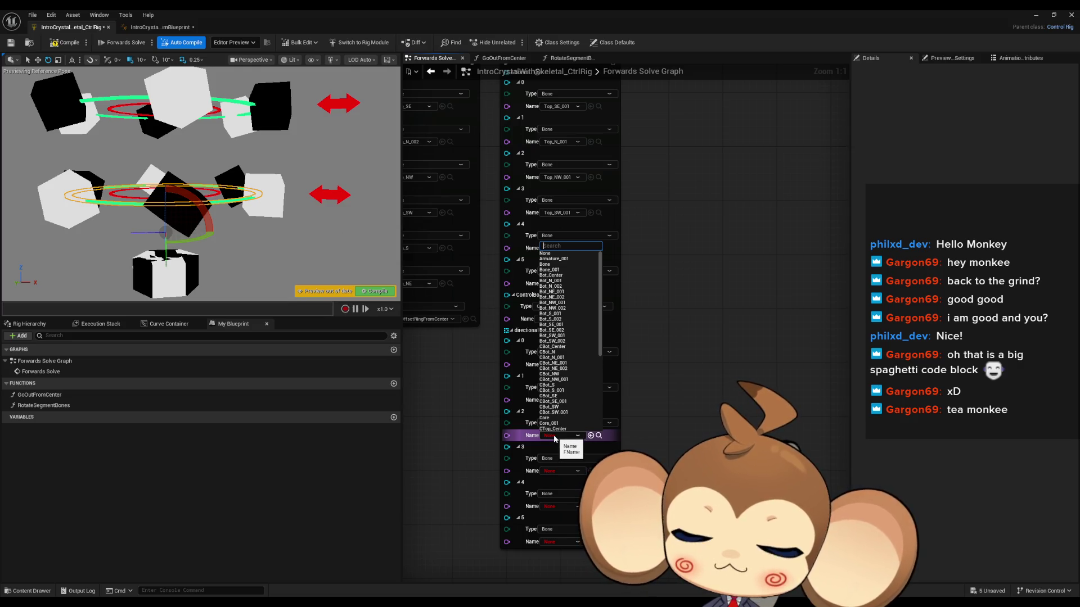
type("top_nw")
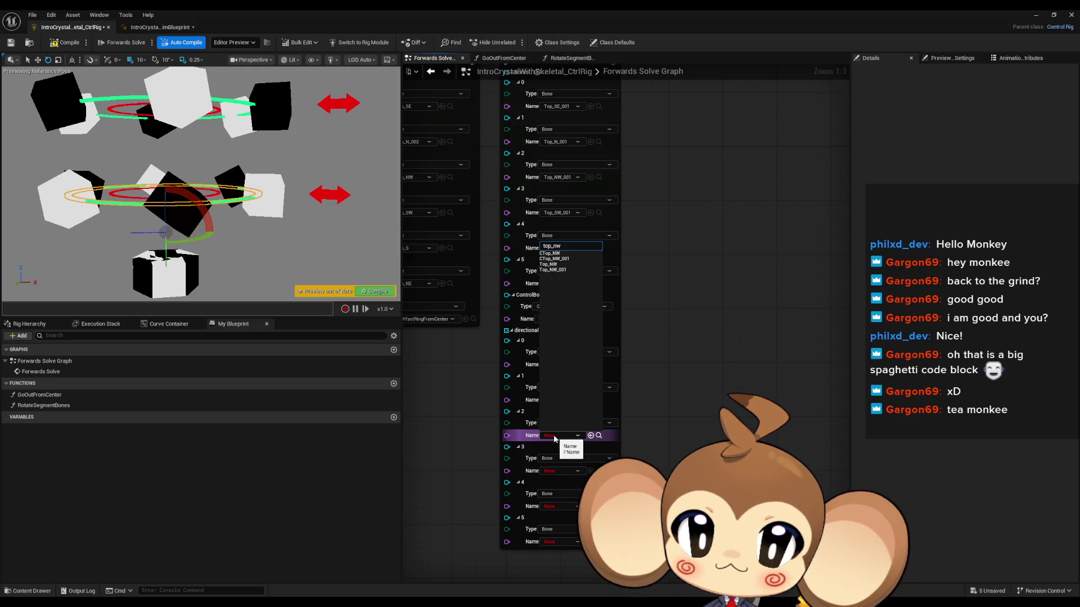
left_click(570, 253)
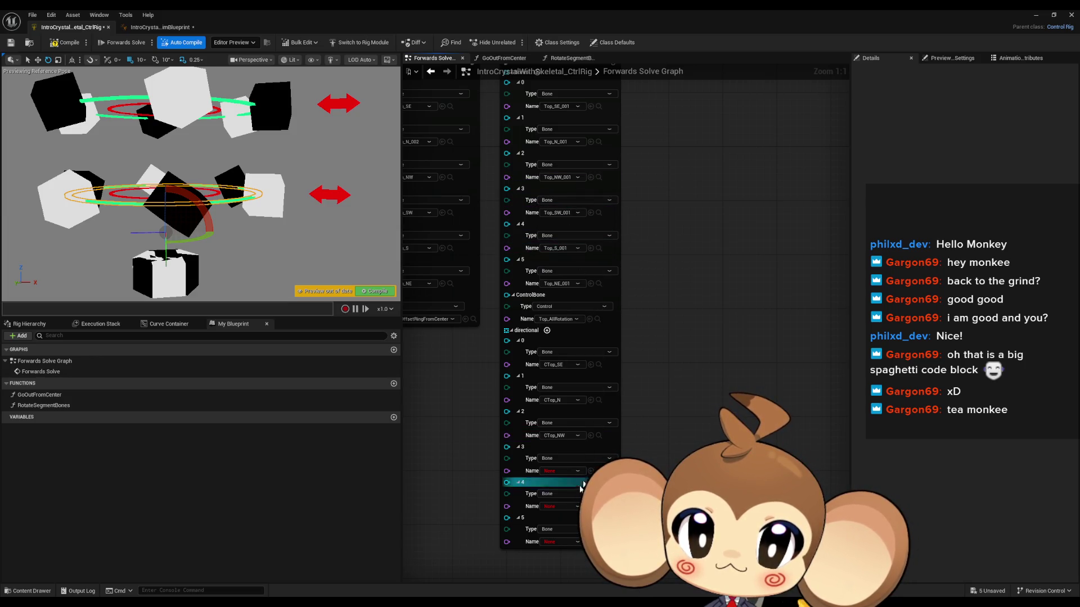
left_click(560, 472)
type("top_sw")
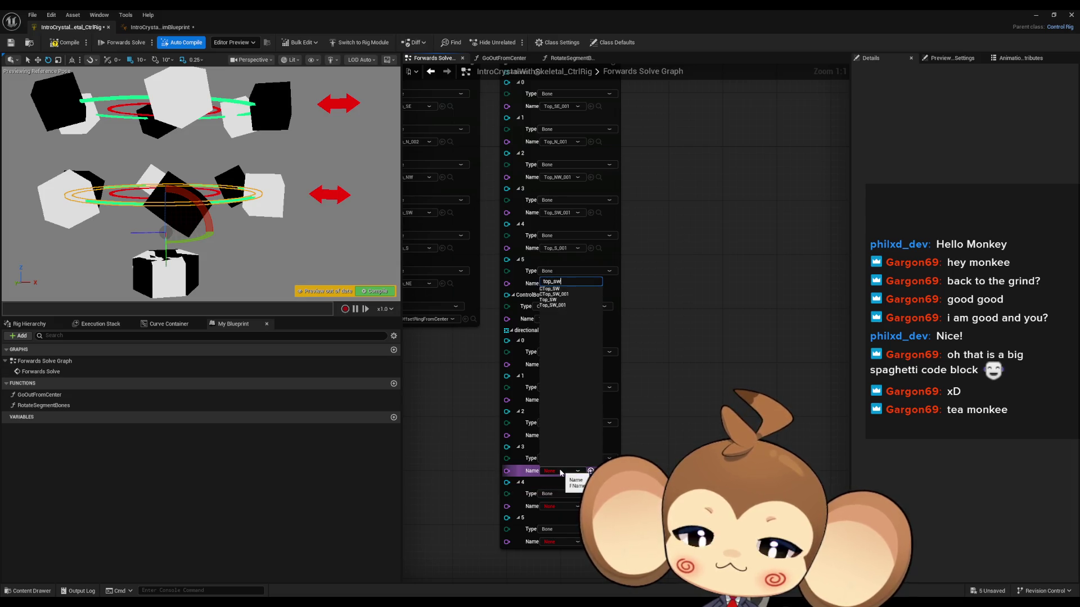
left_click(550, 299)
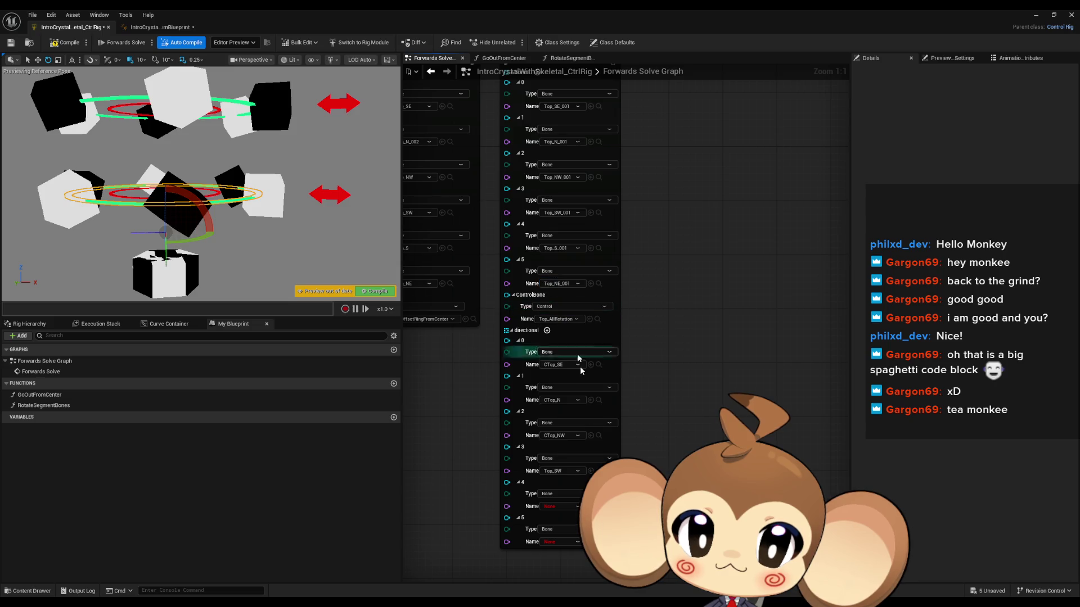
left_click(561, 437)
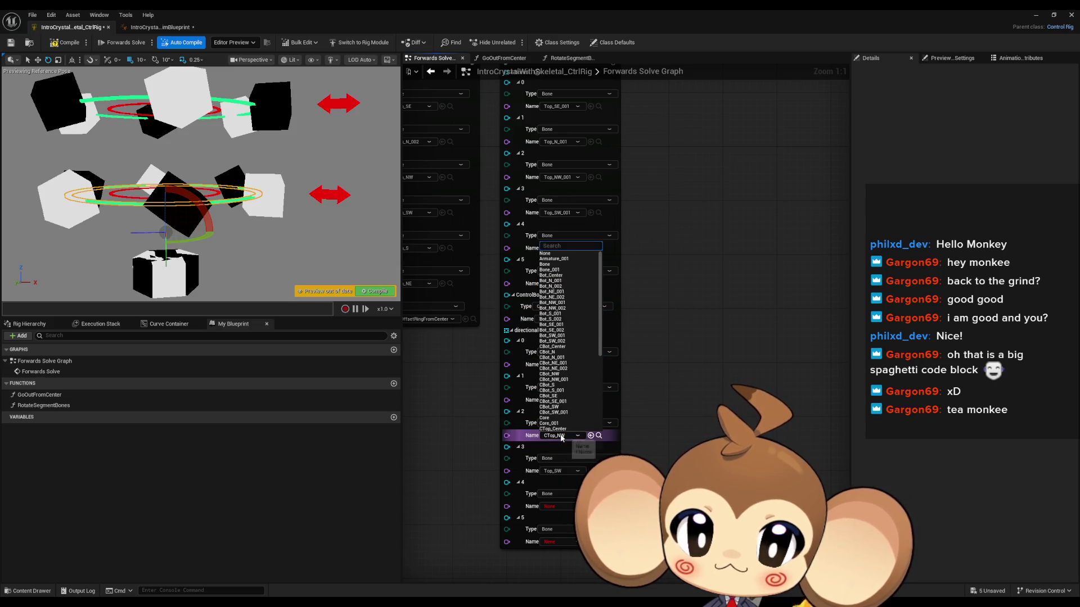
type("top_nw")
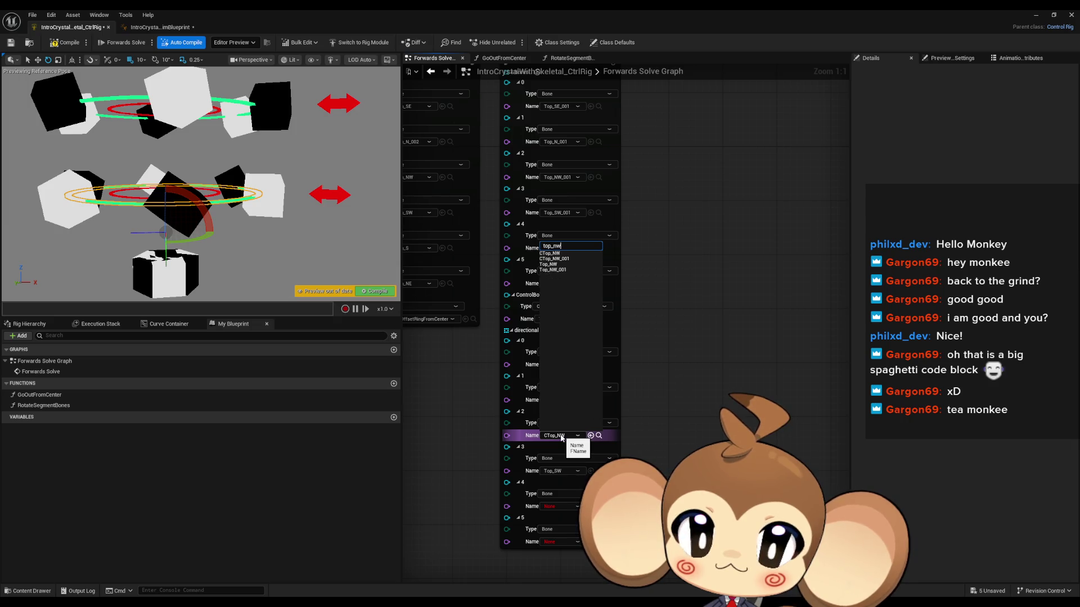
left_click(565, 268)
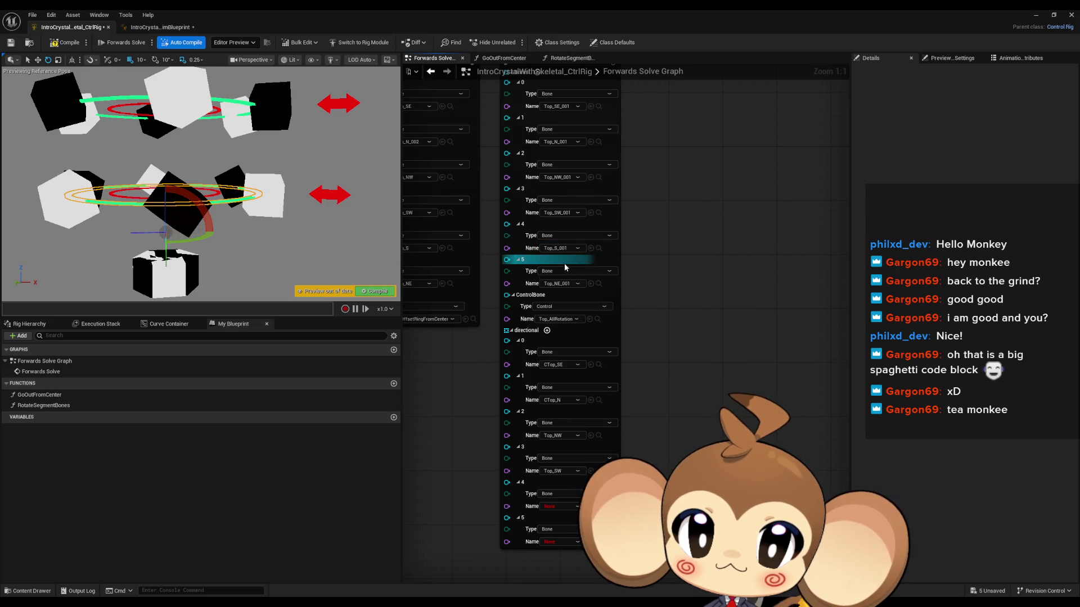
Step: Change elements 1 and 0 to Top_N_002 and Top_SE, and set elements 4 and 5 to Top_S and Top_NE
left_click(561, 401)
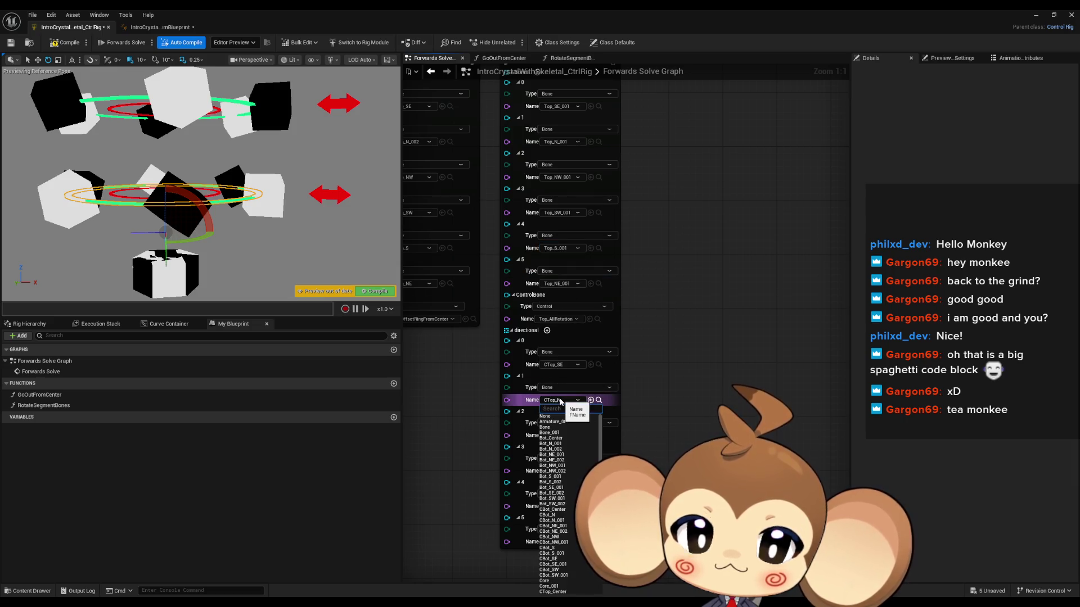
type("top_n")
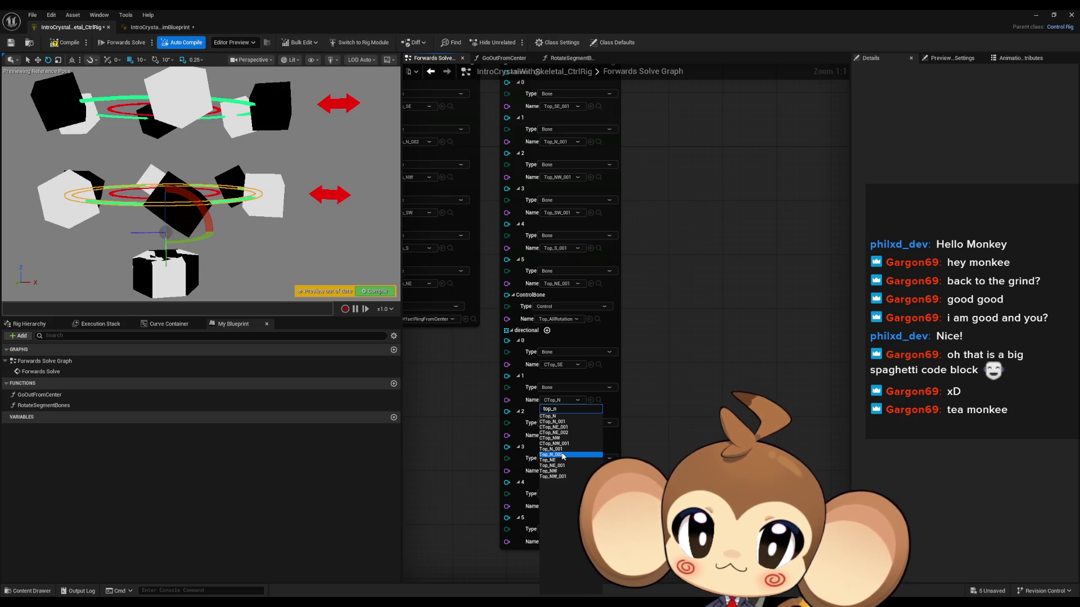
left_click(563, 455)
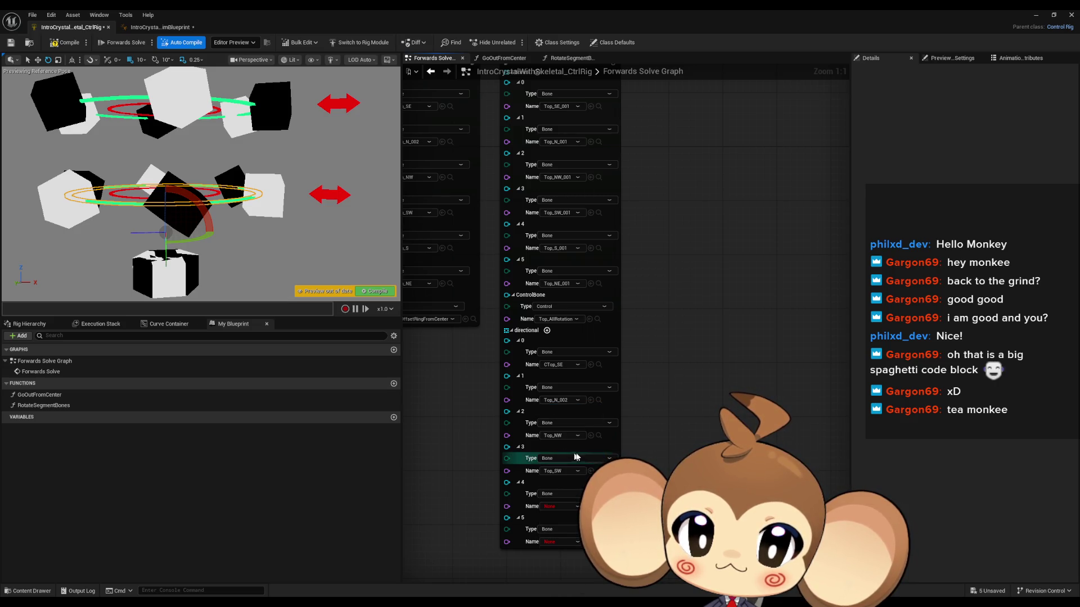
left_click(562, 365)
type("top_se")
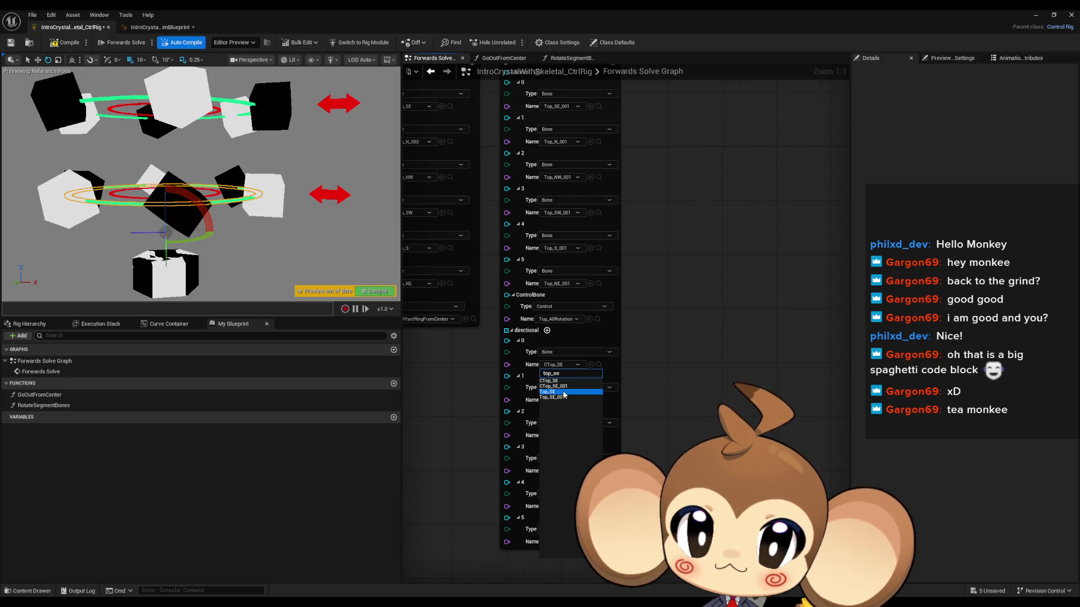
left_click(564, 394)
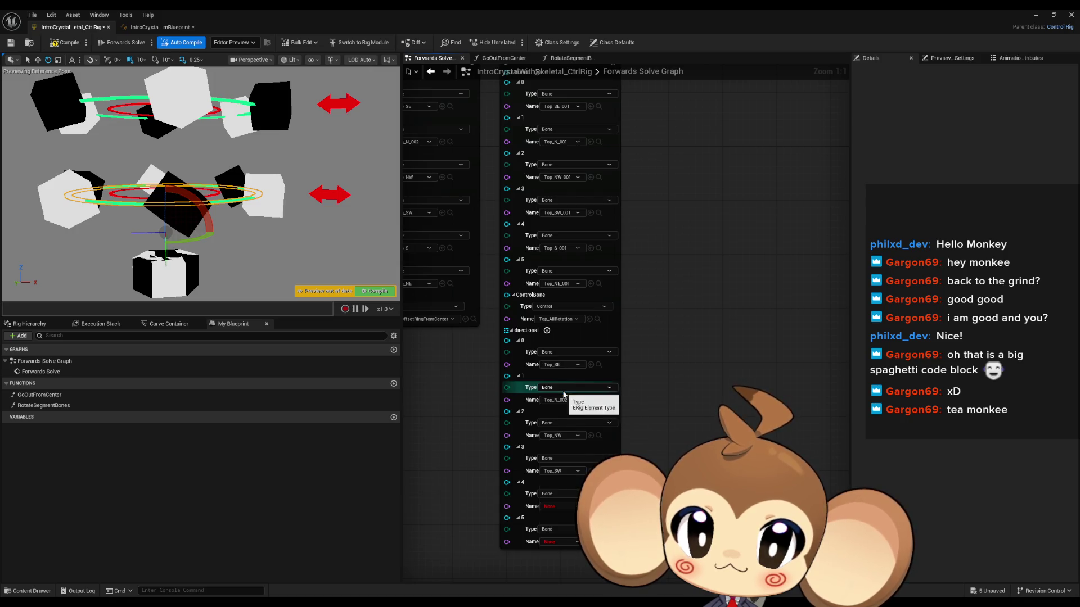
left_click(557, 508)
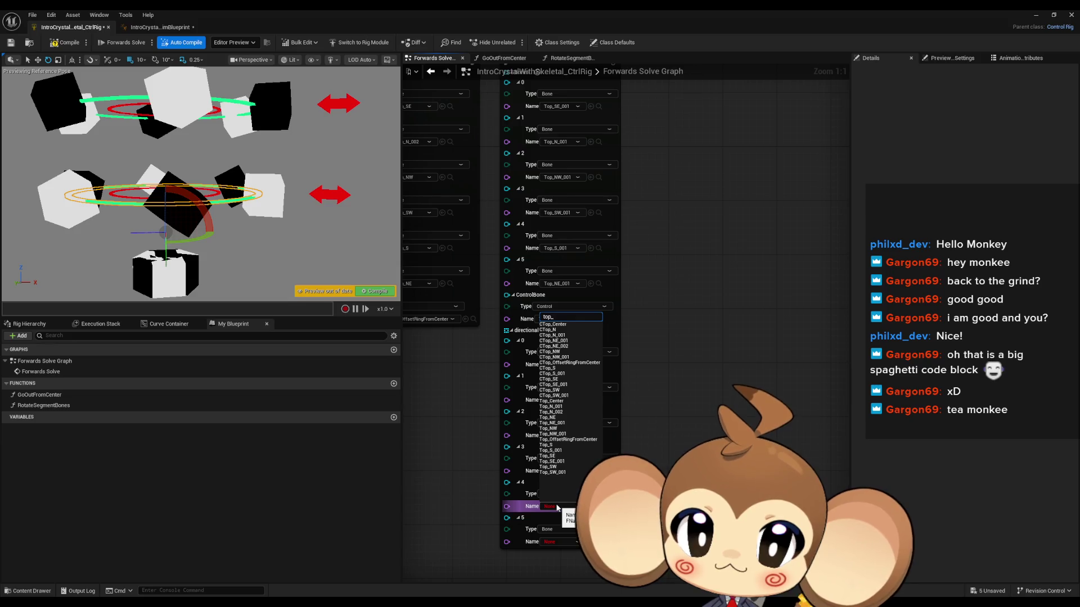
type("top_s")
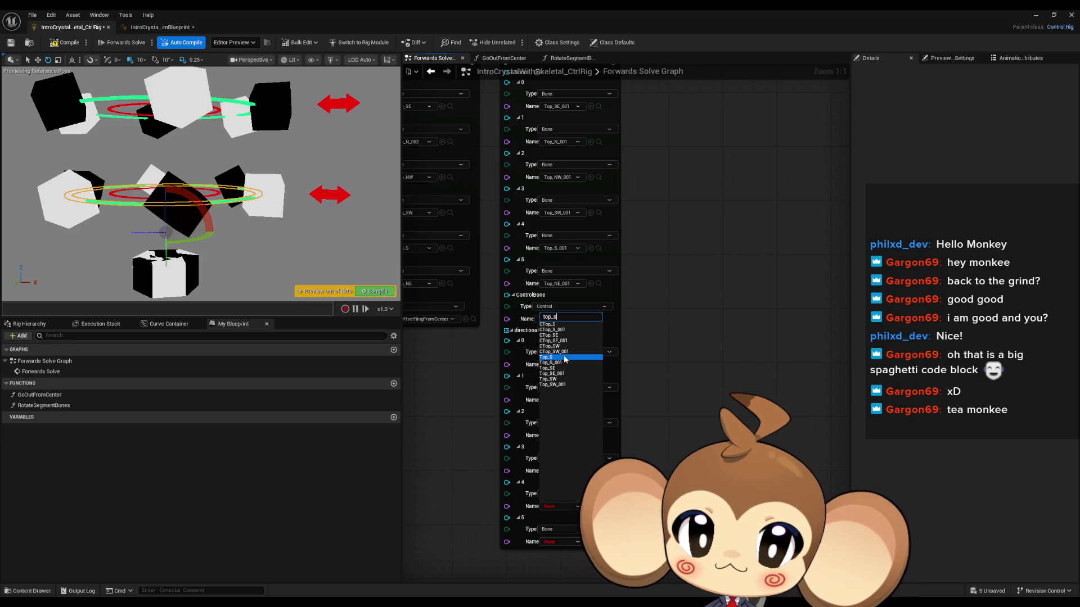
left_click(548, 357)
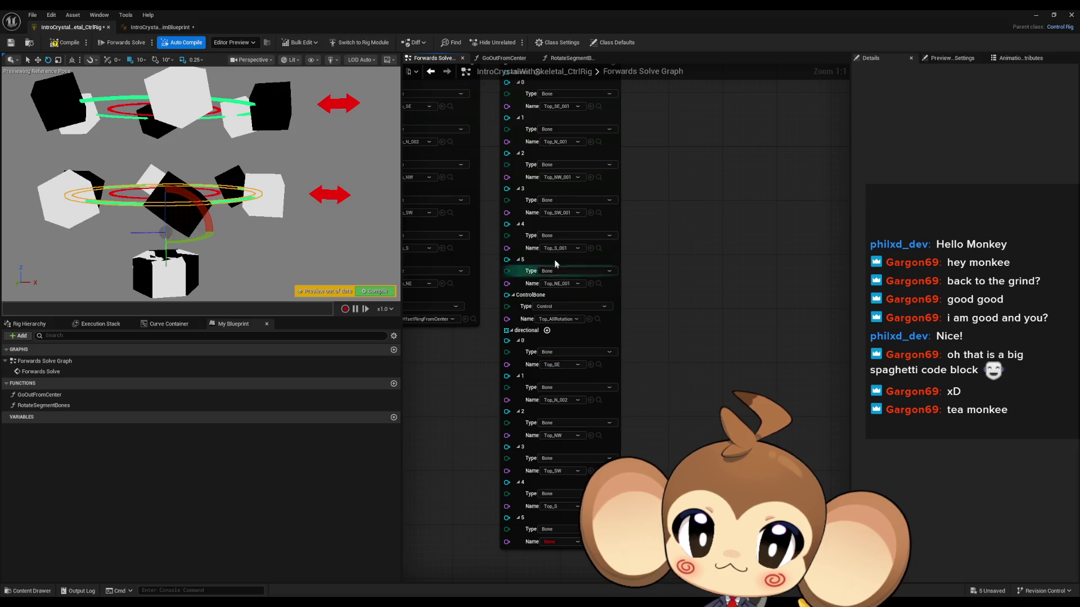
left_click(557, 542)
type("top_ne")
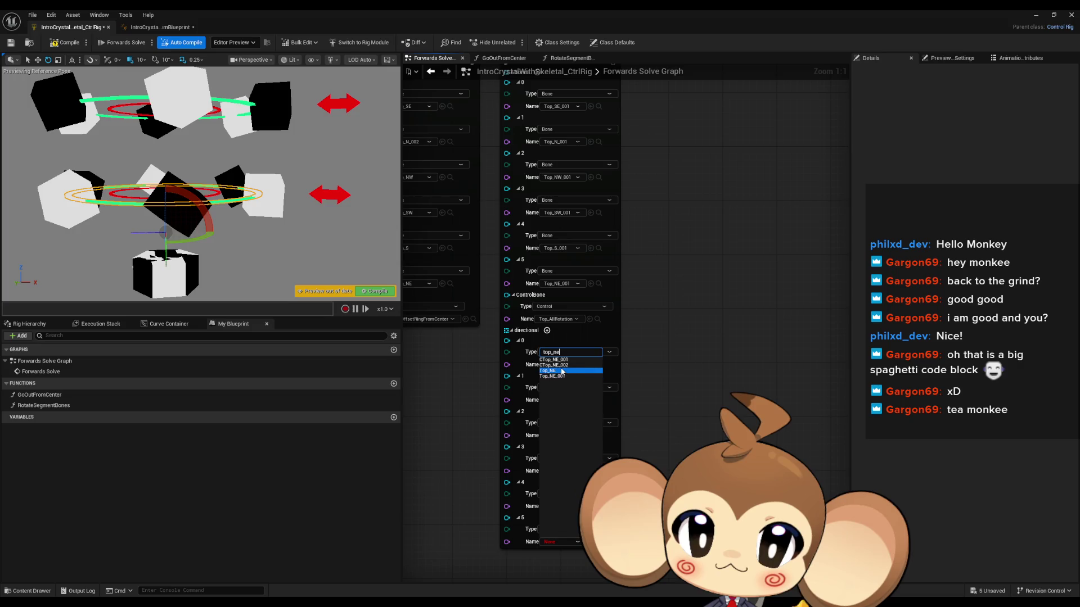
left_click(586, 374)
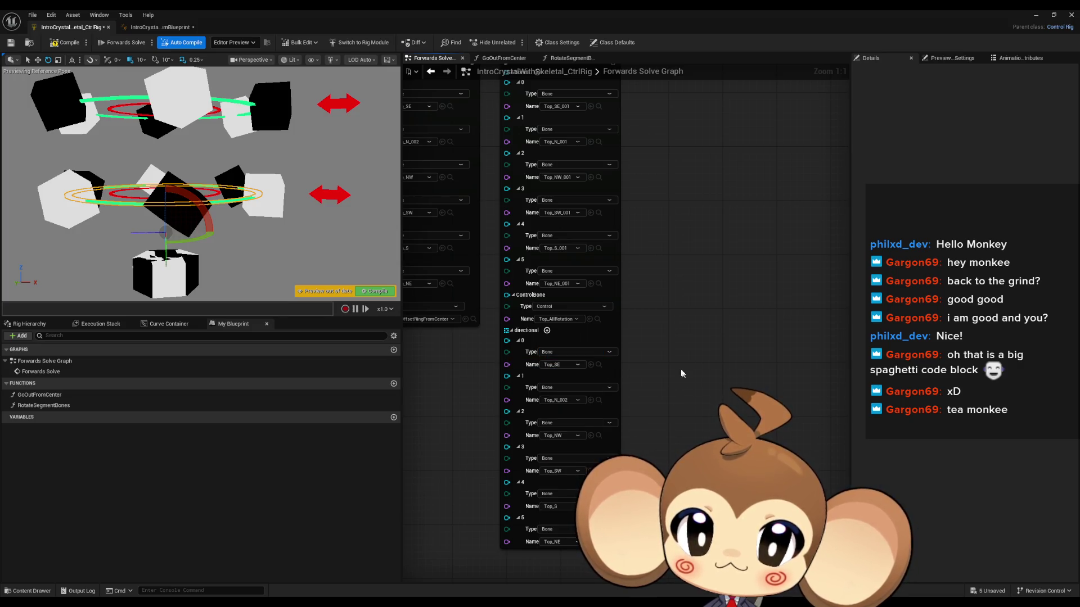
Step: Open RotateSegmentBones and add a GetTransforms node fed from the Entry's directional array pin
double_click(614, 343)
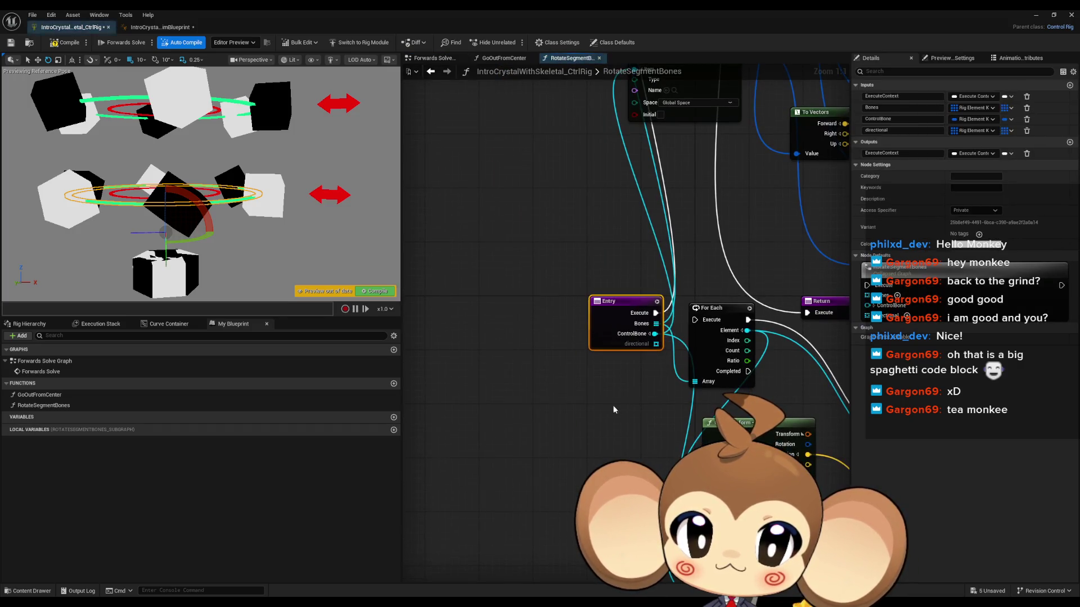
scroll(614, 421, "down", 3)
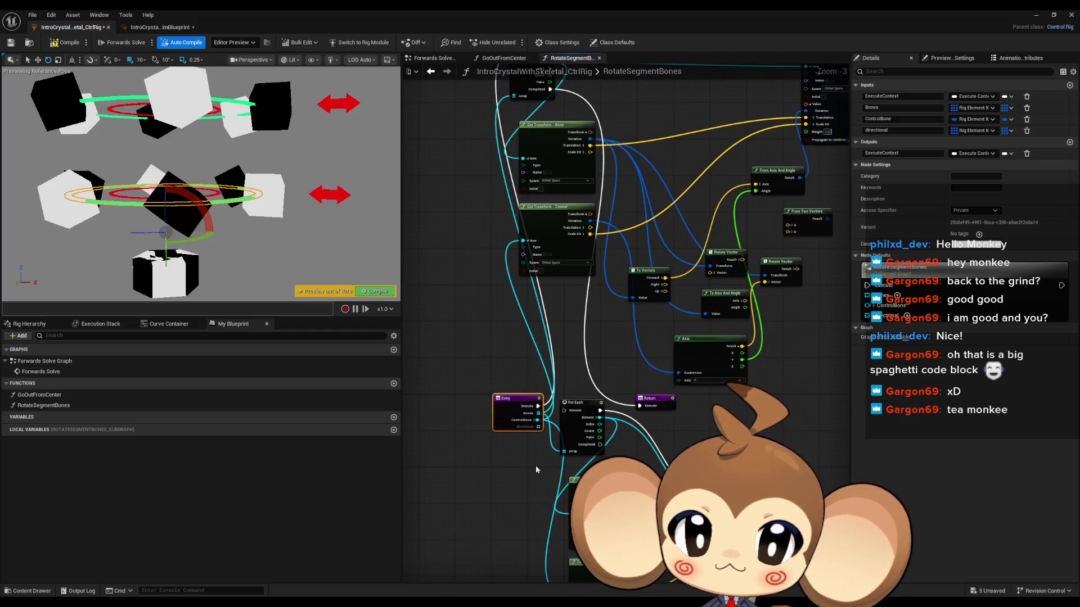
mouse_move(539, 427)
left_mouse_down()
mouse_move(459, 341)
mouse_move(470, 334)
left_mouse_up()
mouse_move(513, 220)
left_mouse_down()
mouse_move(499, 302)
mouse_move(514, 343)
left_mouse_up()
mouse_move(560, 545)
left_mouse_down()
mouse_move(415, 323)
mouse_move(594, 137)
left_mouse_up()
type("get")
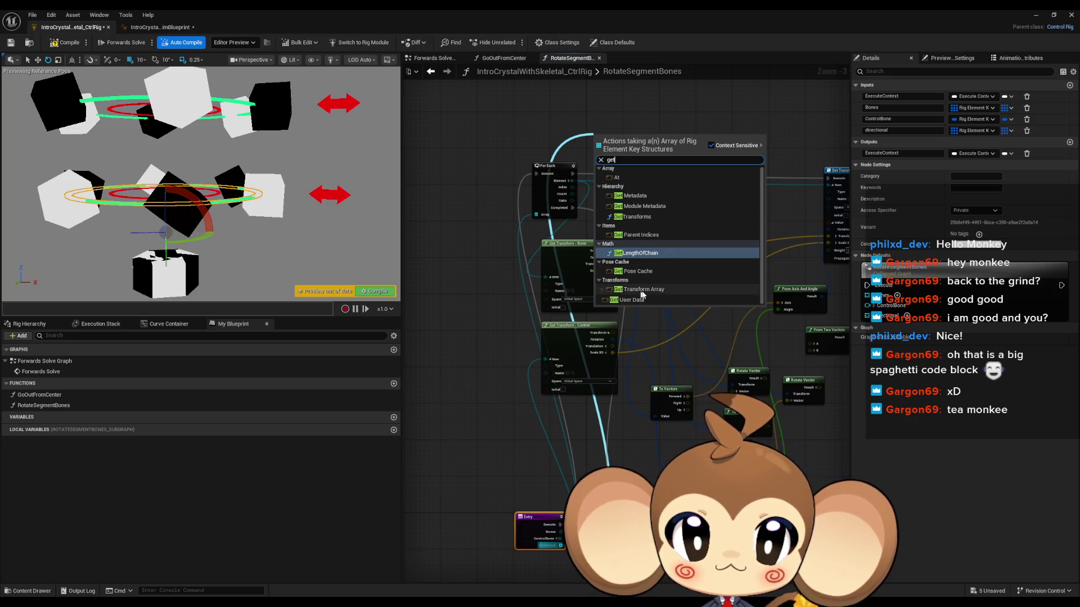
left_click(642, 219)
scroll(683, 228, "up", 2)
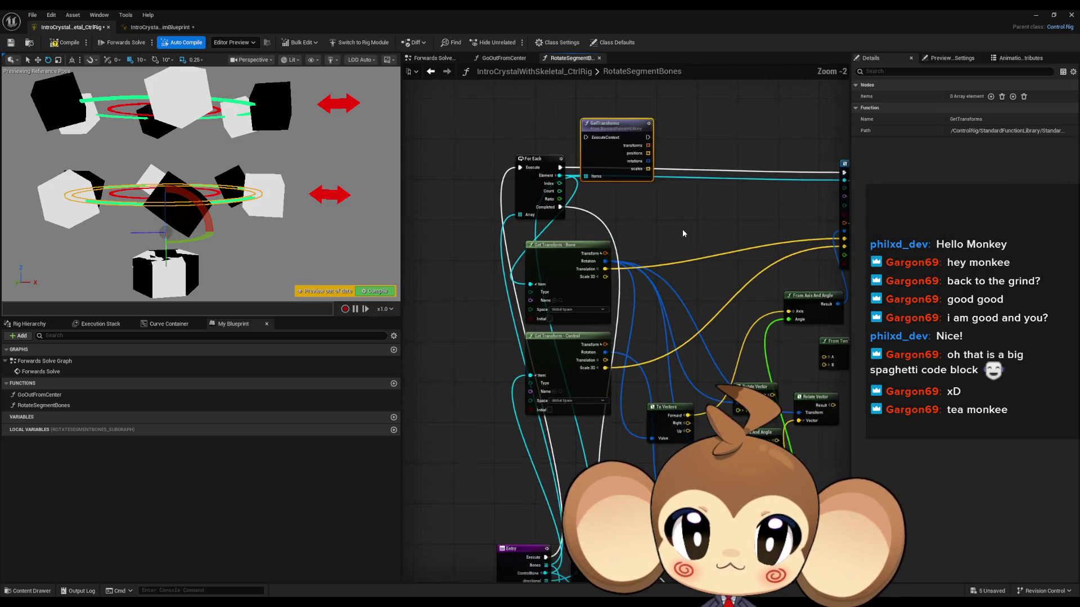
left_click_drag(615, 124, 621, 149)
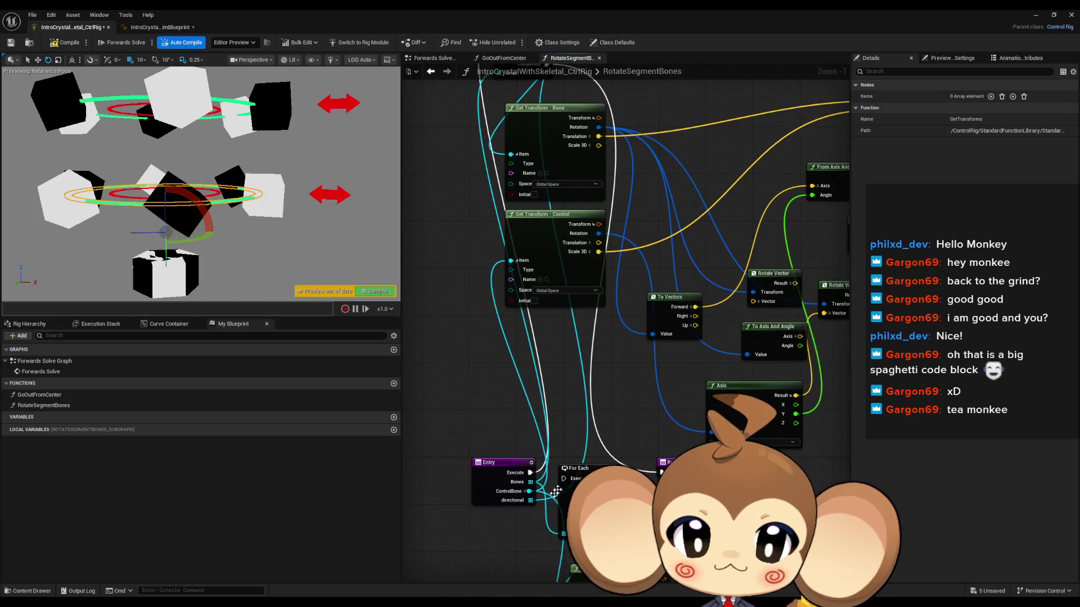
Step: Add an At node from the array pin and place it beside the For Each loop
mouse_move(563, 533)
left_mouse_down()
mouse_move(459, 361)
mouse_move(466, 357)
left_mouse_up()
type("at")
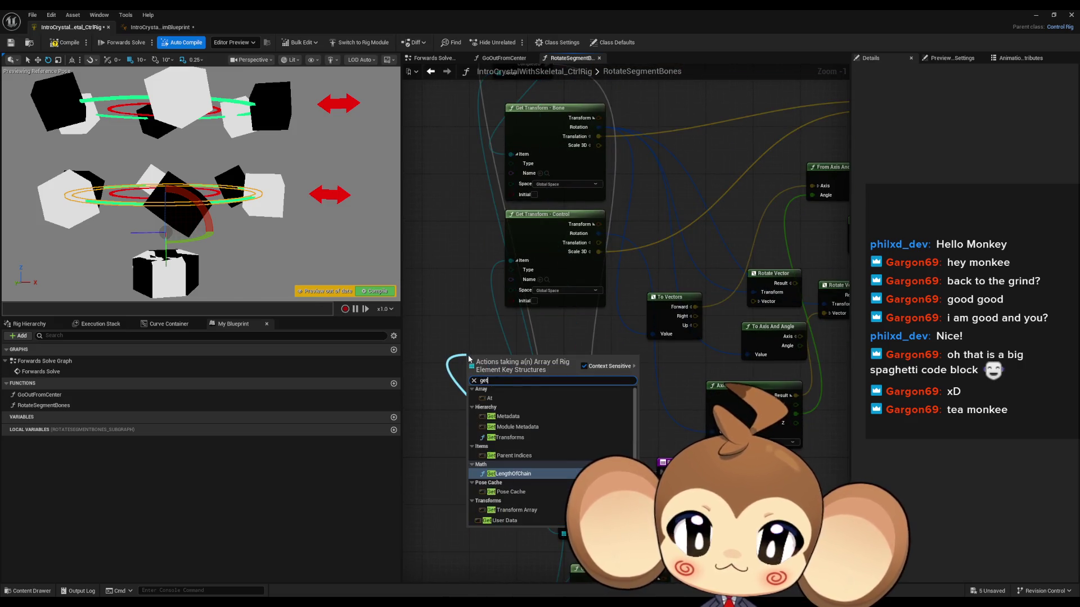
left_click(498, 396)
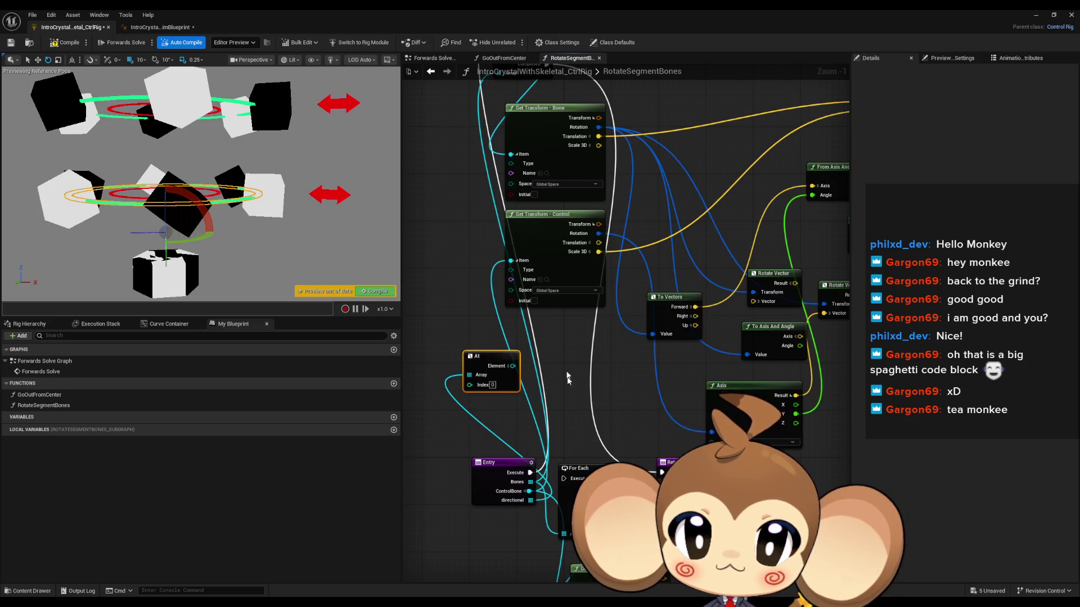
left_click_drag(647, 145, 671, 196)
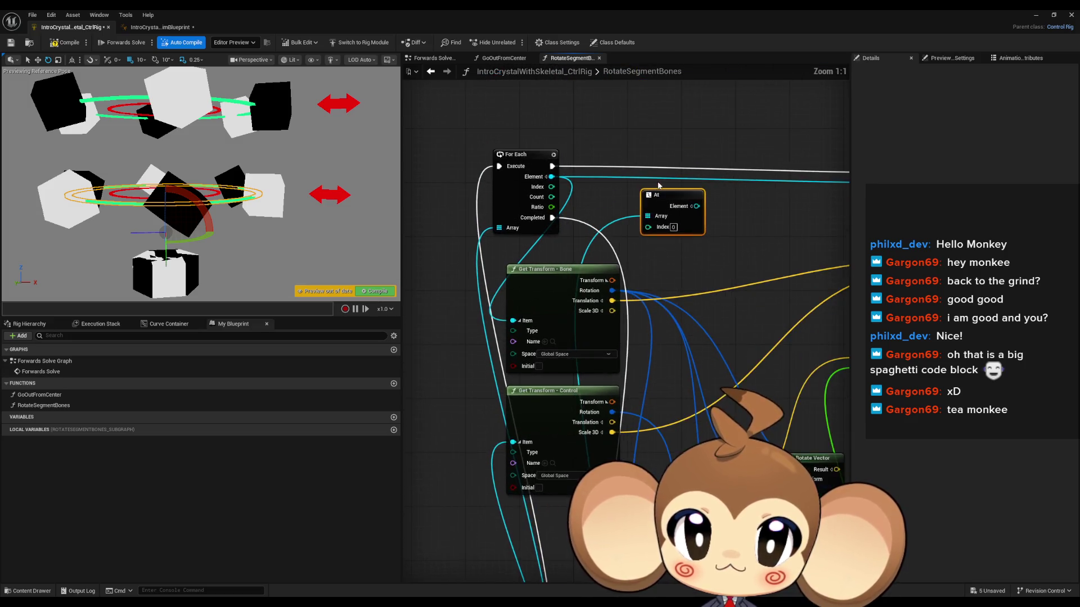
scroll(639, 265, "up", 1)
mouse_move(645, 268)
left_mouse_down()
mouse_move(534, 269)
mouse_move(614, 281)
mouse_move(631, 302)
mouse_move(612, 292)
mouse_move(601, 351)
mouse_move(573, 323)
mouse_move(588, 325)
left_mouse_up()
scroll(619, 284, "down", 2)
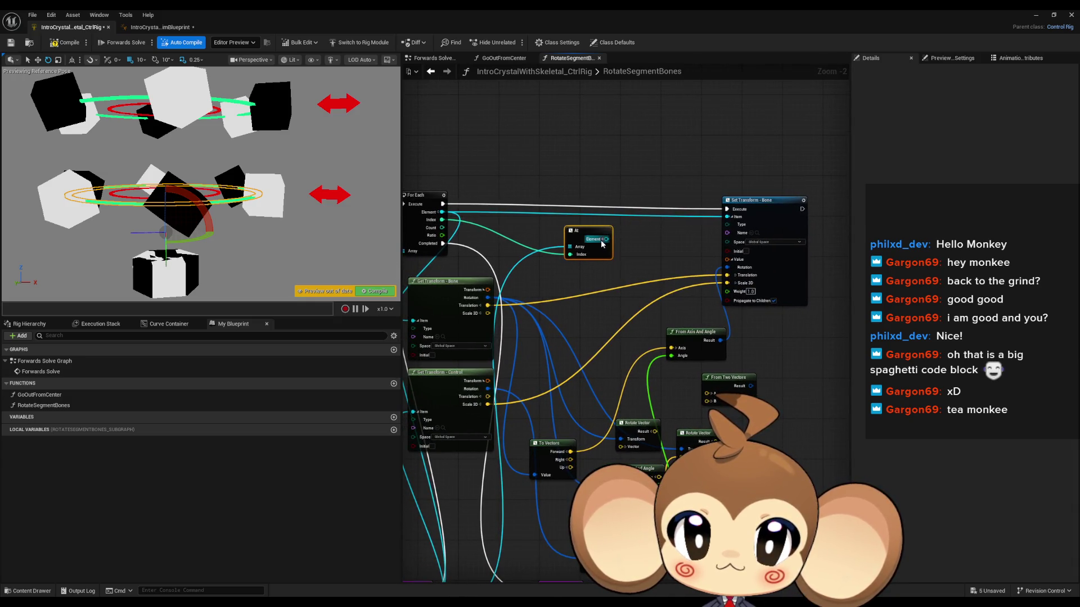
left_click(601, 241)
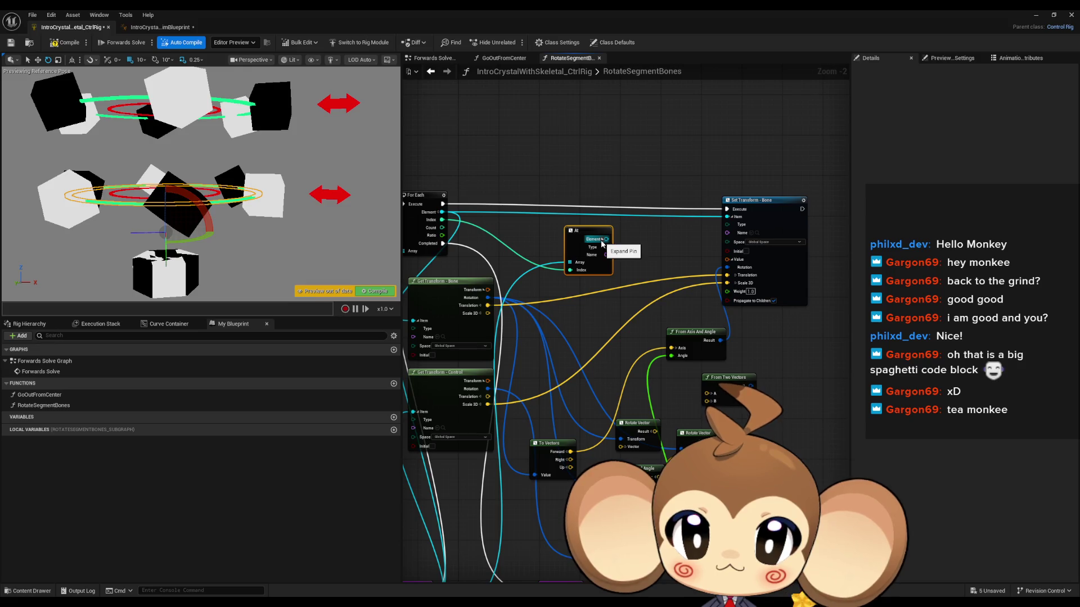
left_click(602, 242)
left_click_drag(590, 240, 544, 240)
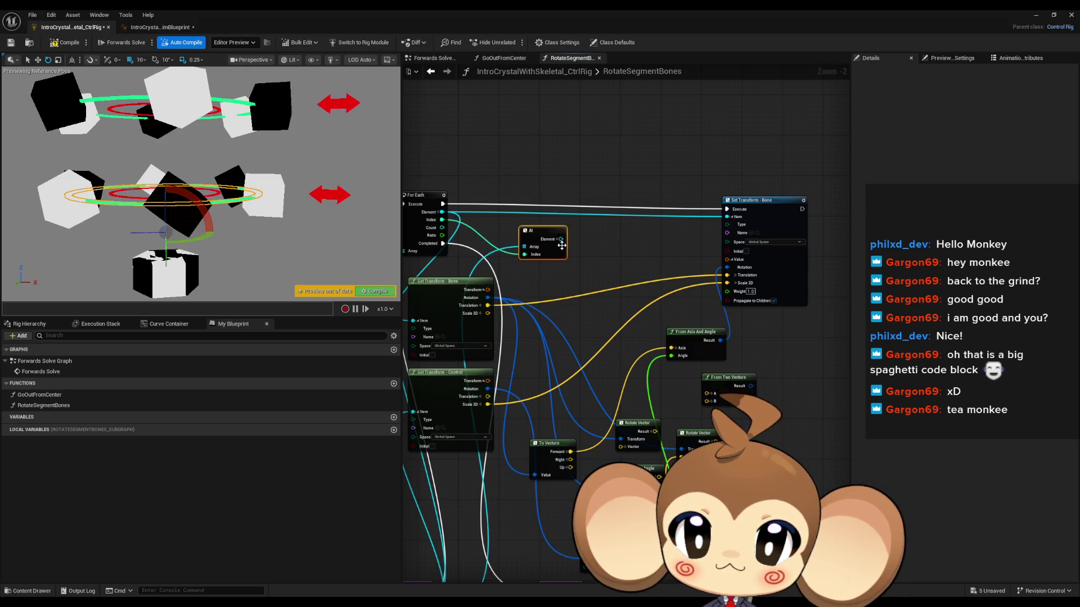
left_click_drag(514, 267, 549, 274)
Step: Duplicate Get Transform - Bone and wire At's Element into the copy's Item
left_click(483, 289)
key("ctrl+d")
left_click_drag(594, 247, 618, 221)
mouse_move(656, 187)
left_mouse_down()
mouse_move(648, 220)
mouse_move(647, 205)
left_mouse_up()
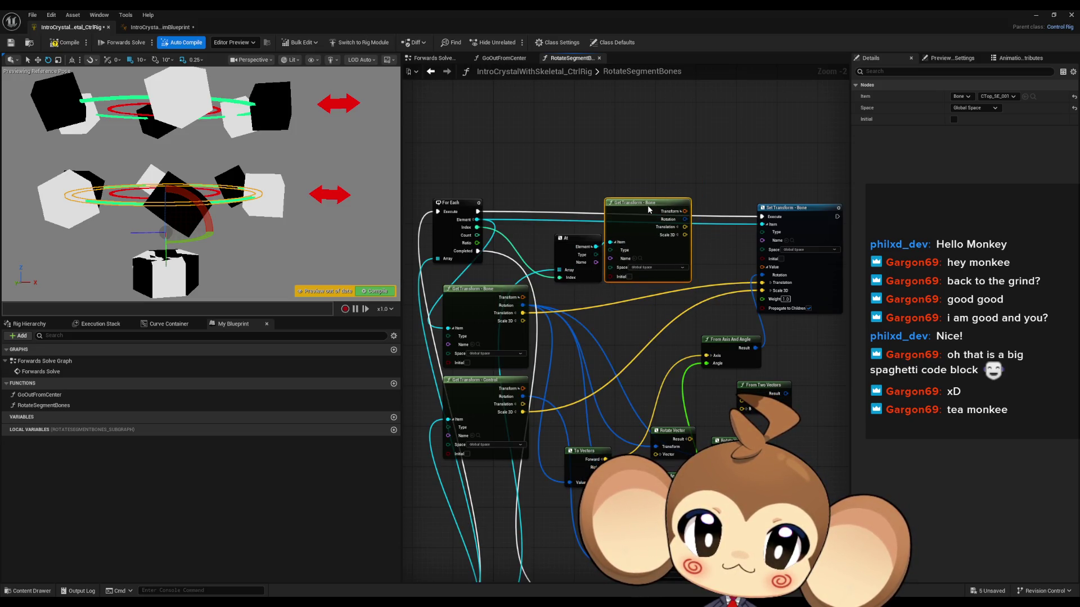
left_click(591, 246)
mouse_move(573, 217)
left_mouse_down()
mouse_move(616, 248)
mouse_move(599, 194)
mouse_move(595, 203)
mouse_move(618, 198)
mouse_move(671, 227)
mouse_move(599, 223)
mouse_move(594, 210)
mouse_move(622, 443)
mouse_move(548, 541)
left_mouse_up()
Step: Test-rotate the Top_AllRotation ring control in the preview, then return to the Forwards Solve Graph
scroll(619, 203, "up", 2)
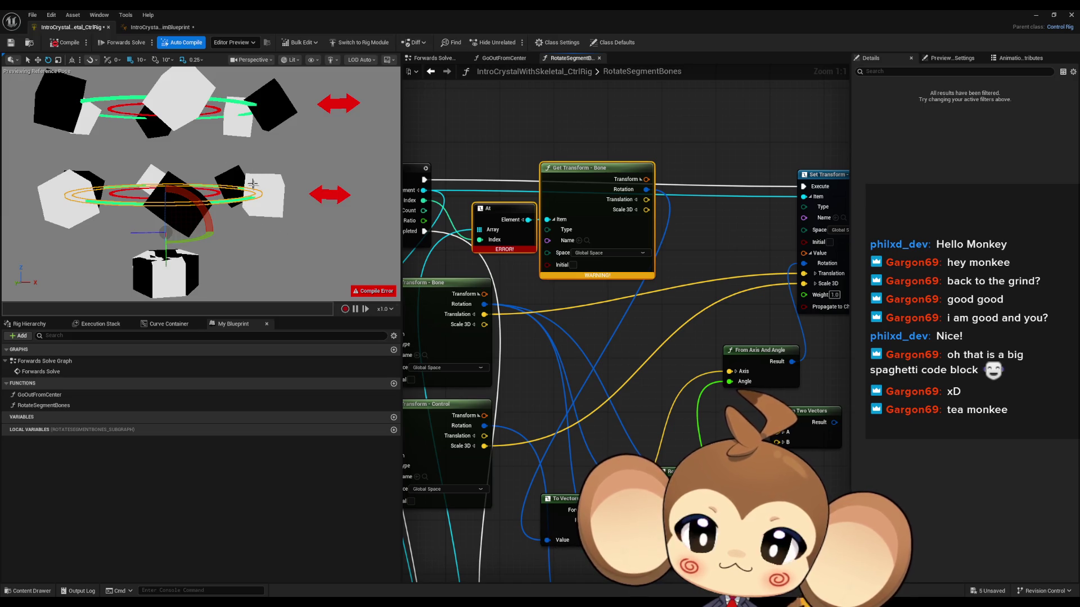
scroll(676, 285, "down", 3)
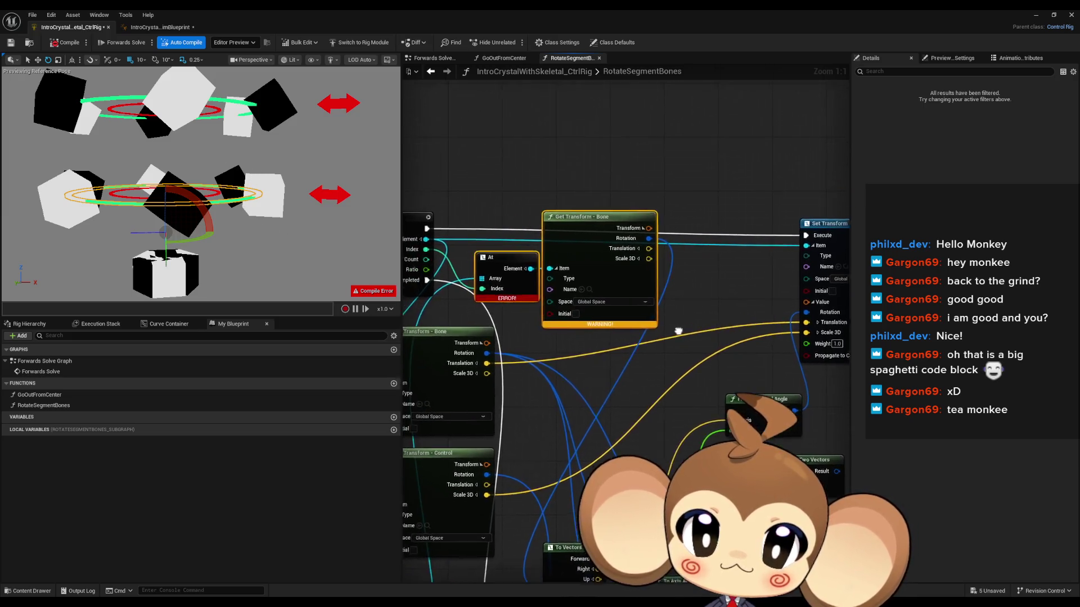
left_click_drag(671, 349, 655, 369)
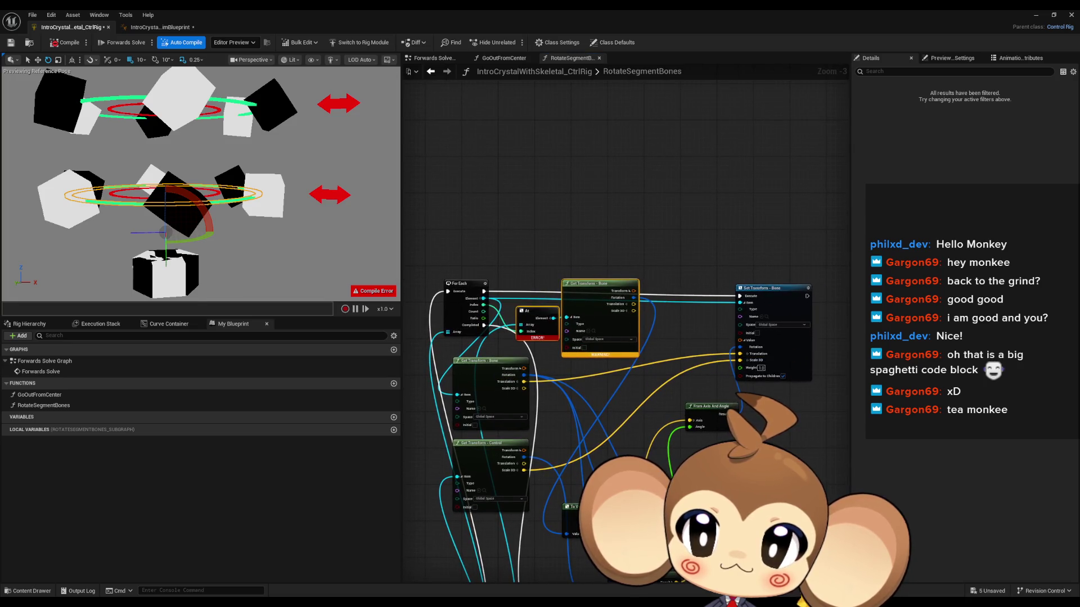
left_click(127, 202)
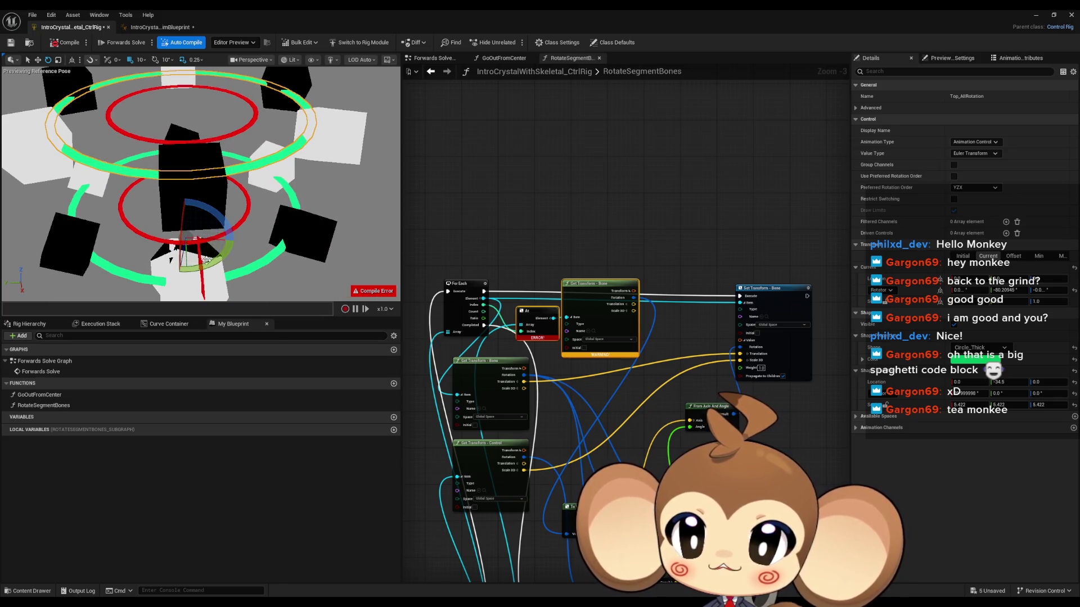
mouse_move(235, 239)
left_mouse_down()
mouse_move(228, 220)
mouse_move(235, 238)
left_mouse_up()
left_click_drag(370, 177, 304, 186)
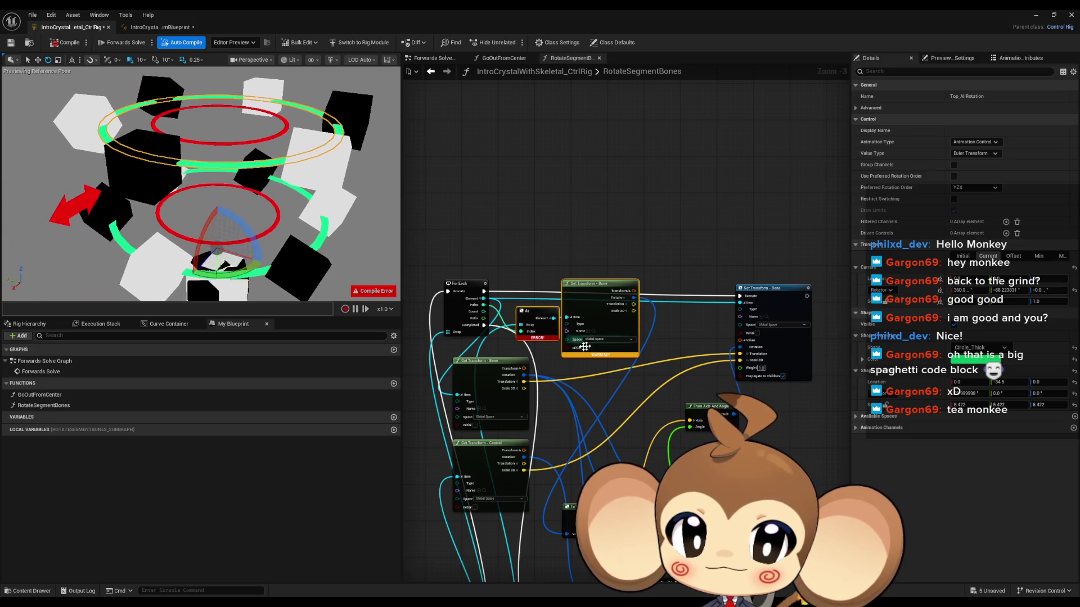
mouse_move(536, 336)
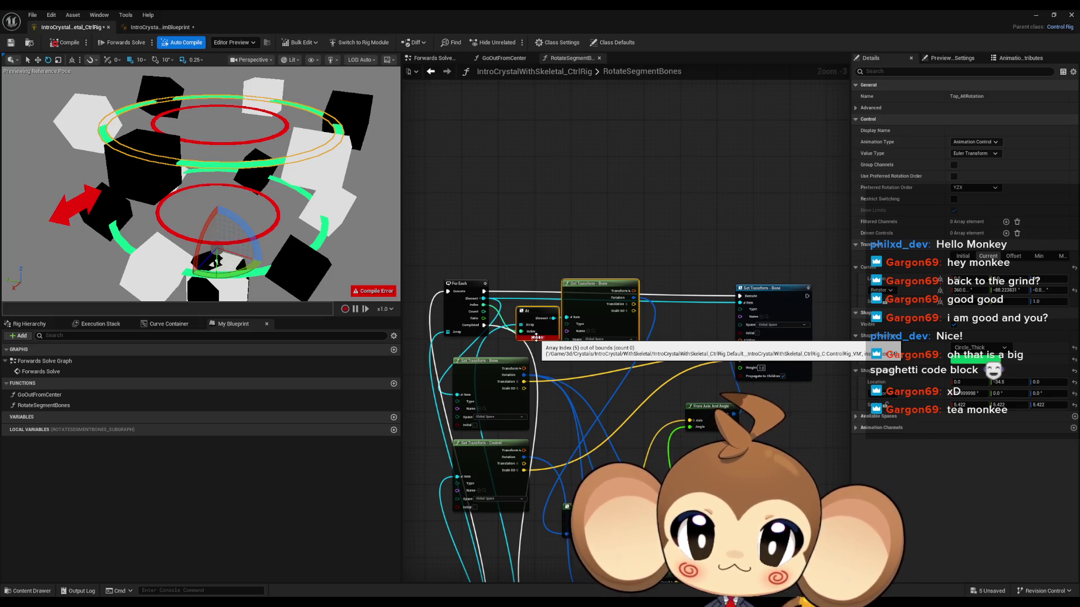
mouse_move(561, 384)
left_mouse_down()
mouse_move(610, 360)
mouse_move(612, 199)
left_mouse_up()
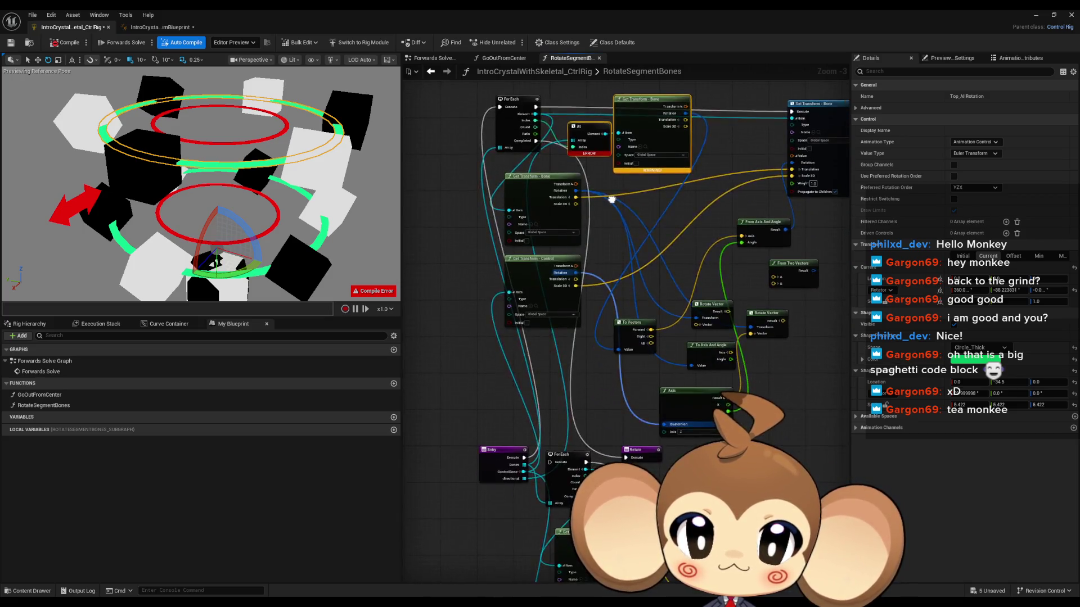
double_click(69, 372)
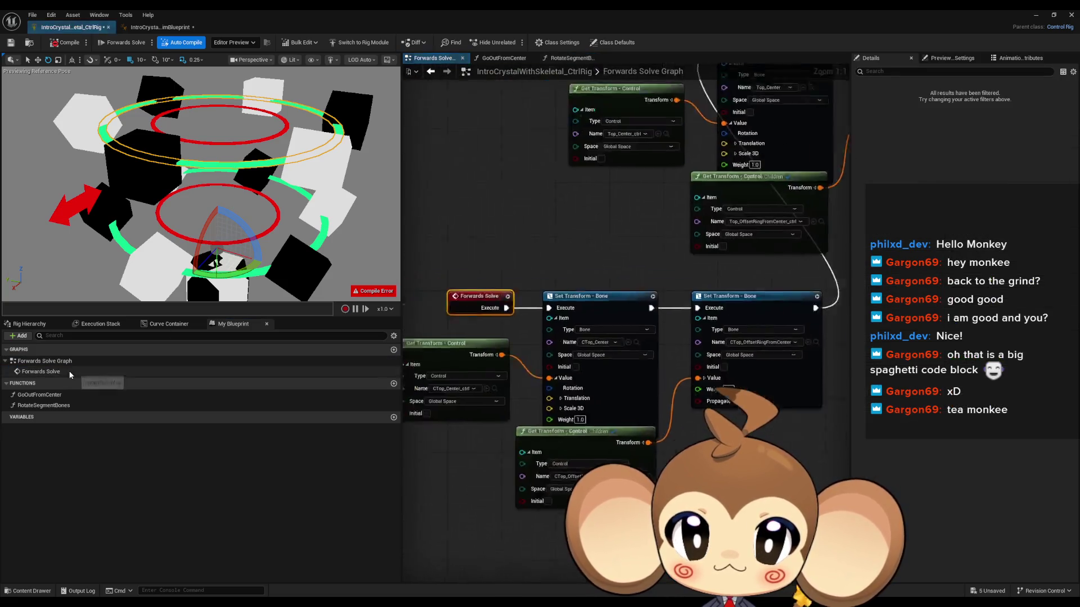
Step: Reroute the Forwards Solve execution wire into the later GoOutFromCenter node and shift the function row left
scroll(678, 299, "down", 6)
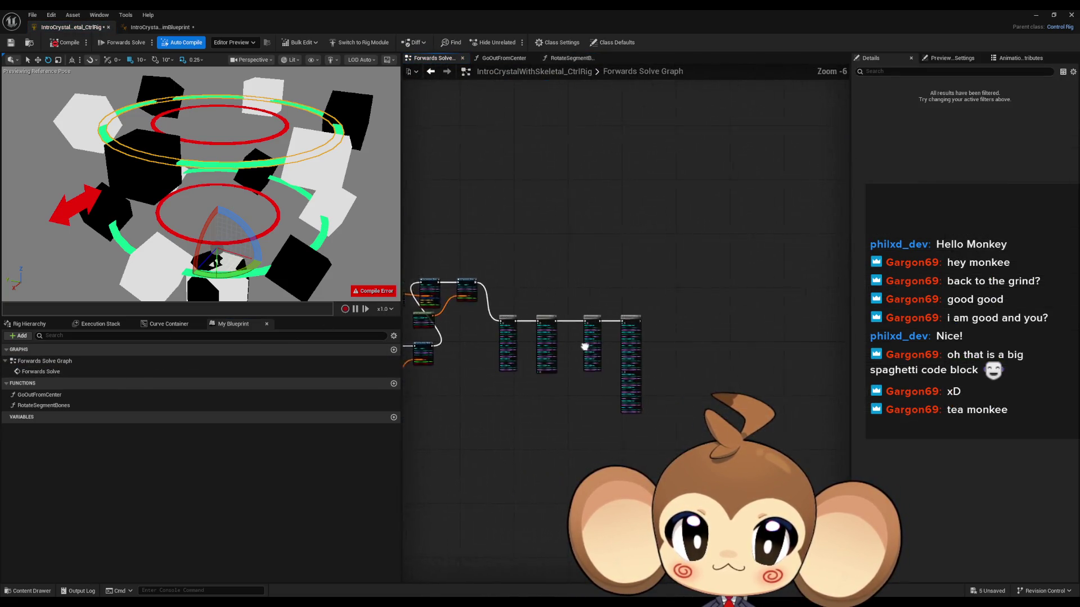
scroll(585, 347, "up", 5)
scroll(581, 464, "down", 2)
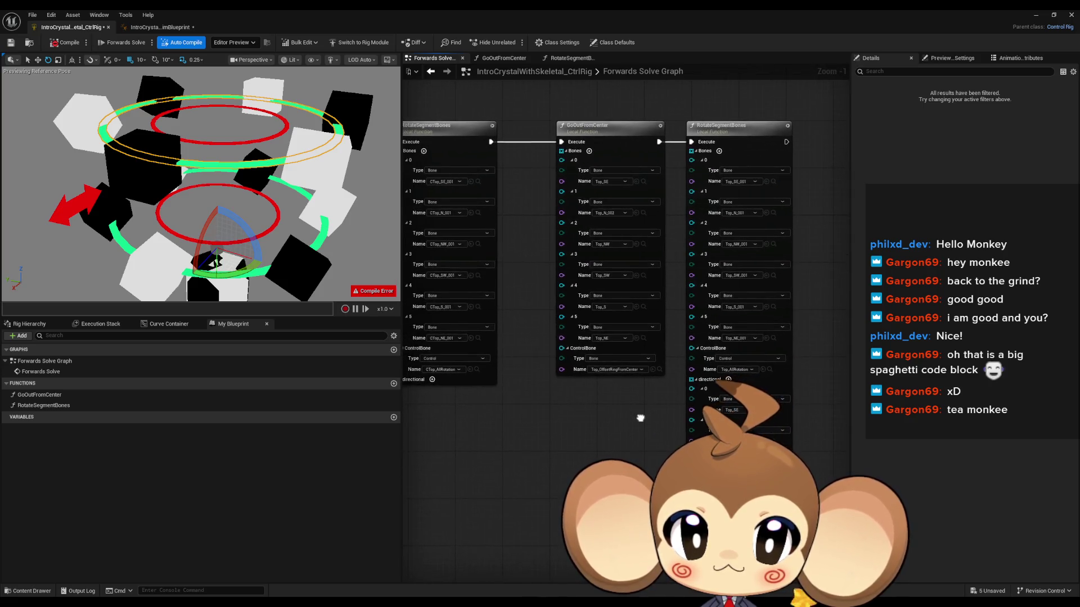
mouse_move(439, 165)
left_mouse_down()
mouse_move(775, 287)
mouse_move(709, 266)
left_mouse_up()
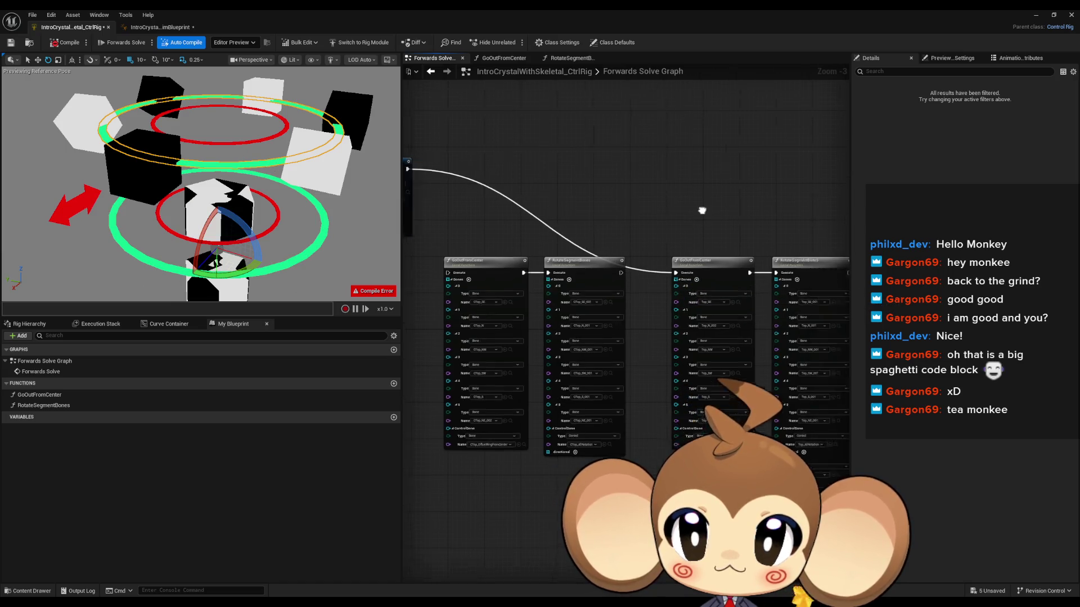
left_click_drag(702, 210, 571, 215)
Step: Open the RotateSegmentBones function graph to show Bones, ControlBone and directional inputs
scroll(670, 274, "up", 2)
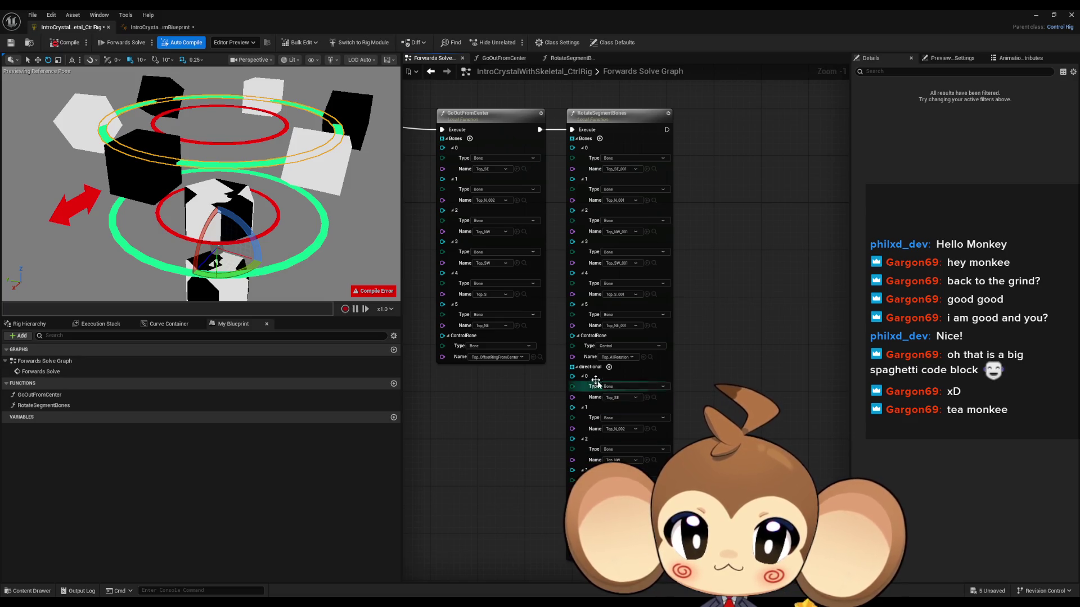
left_click_drag(594, 380, 575, 378)
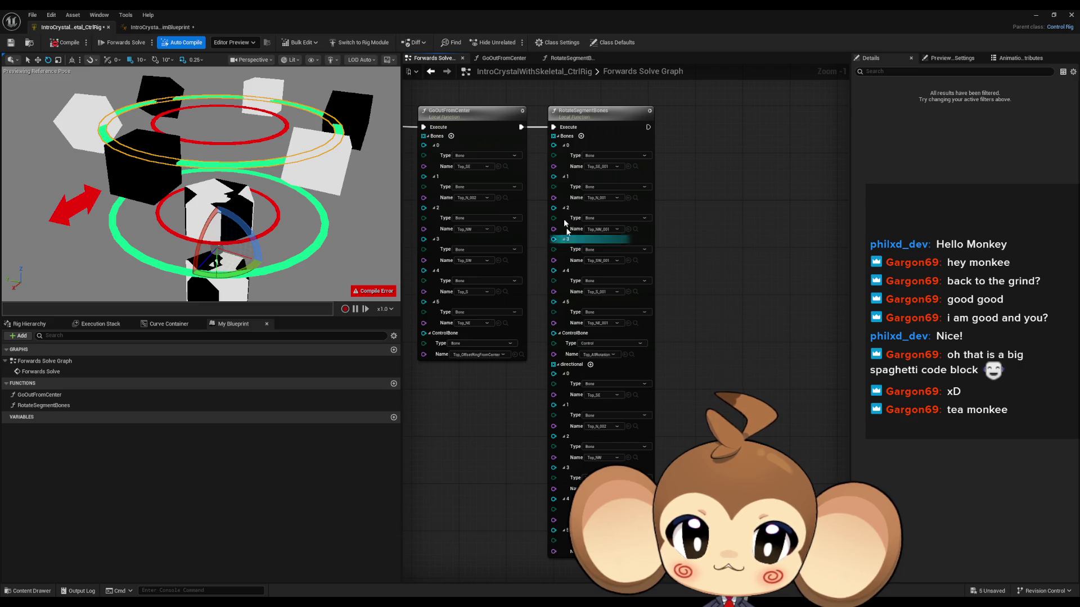
double_click(587, 119)
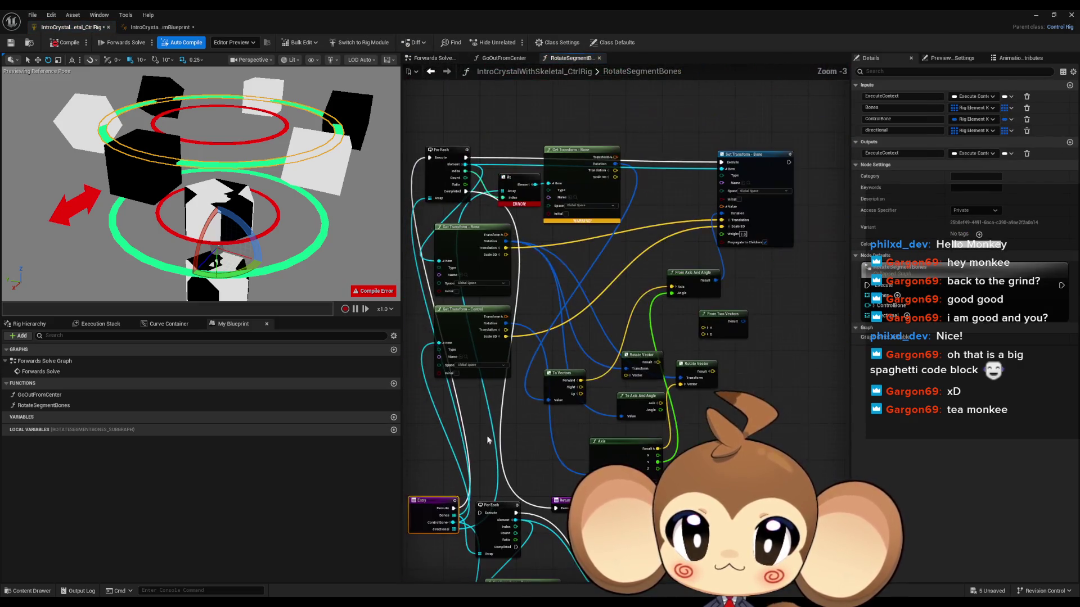
Step: Nudge the At node left and recompile the rig to try clearing the error
scroll(549, 337, "up", 3)
mouse_move(547, 294)
left_mouse_down()
mouse_move(547, 221)
mouse_move(535, 298)
left_mouse_up()
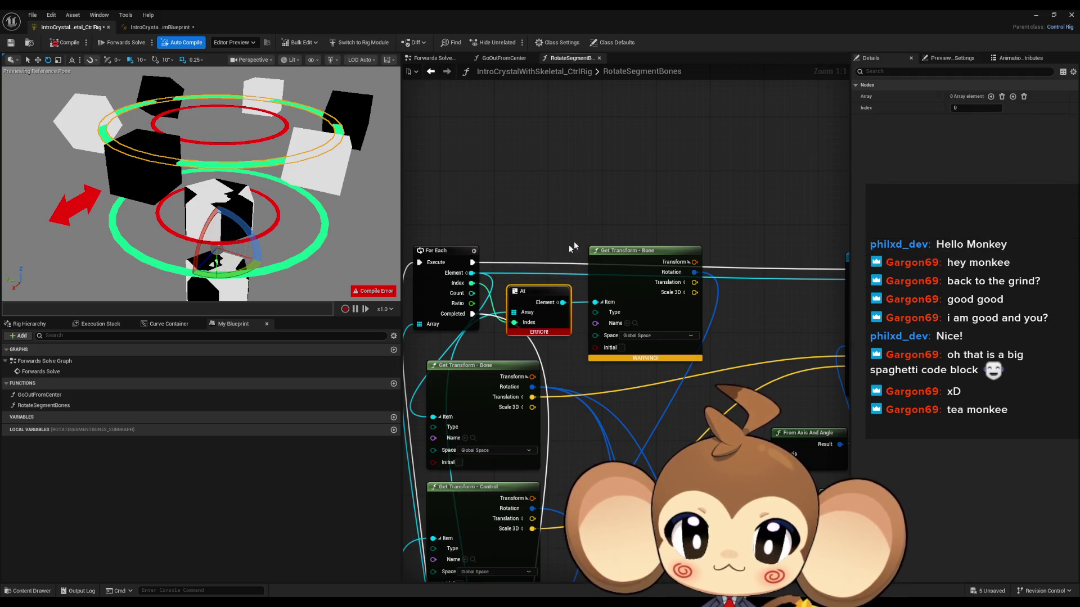
left_click_drag(640, 370, 540, 381)
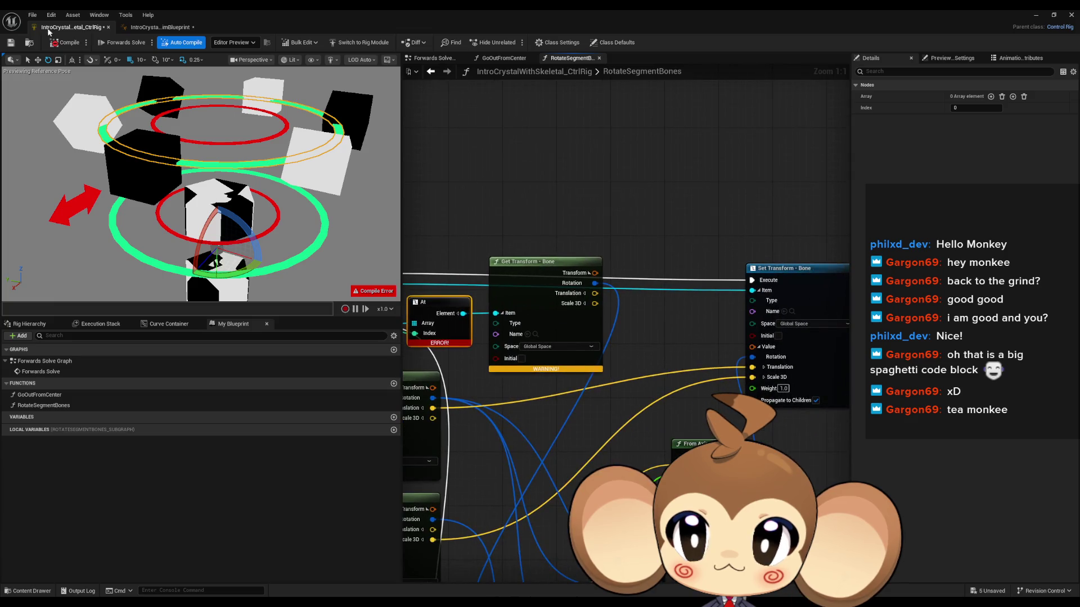
left_click(65, 44)
Step: Disconnect the wire into From Axis and Angle's Angle input and set Angle to 0
scroll(576, 363, "down", 4)
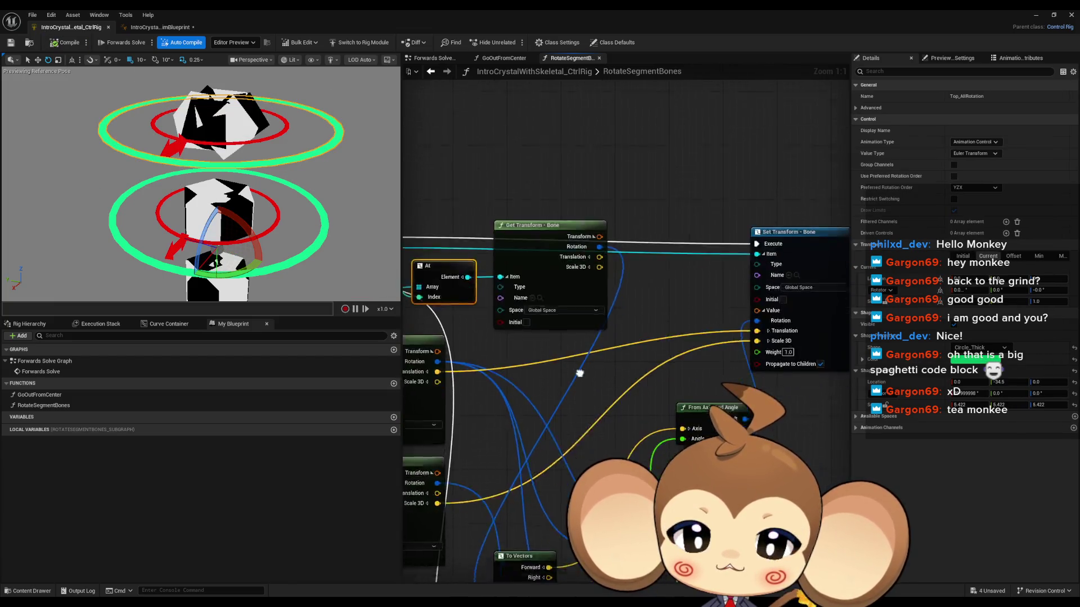
mouse_move(575, 363)
left_mouse_down()
mouse_move(604, 370)
mouse_move(607, 394)
left_mouse_up()
left_click_drag(286, 180, 292, 184)
left_click_drag(640, 349, 653, 341)
scroll(628, 470, "up", 4)
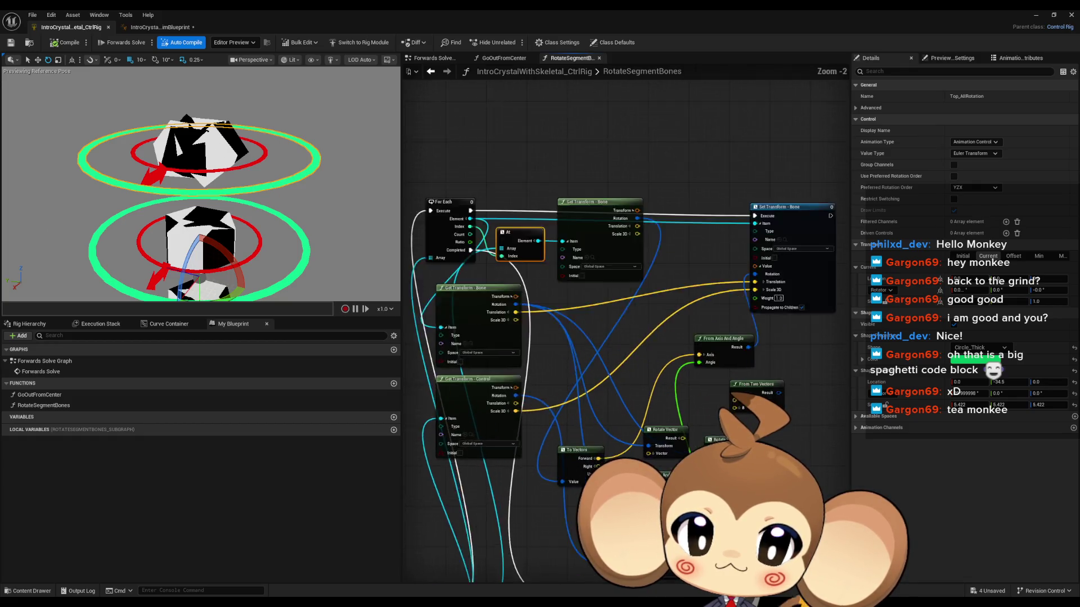
left_click_drag(665, 453, 630, 392)
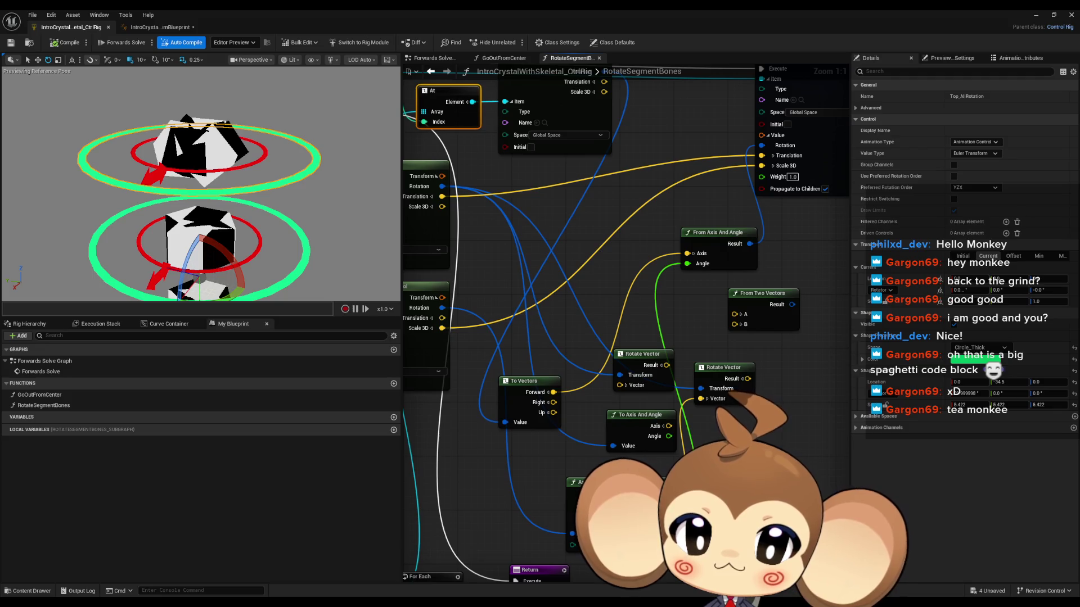
left_click(687, 263, "alt")
left_click(715, 264)
type("0")
key("Return")
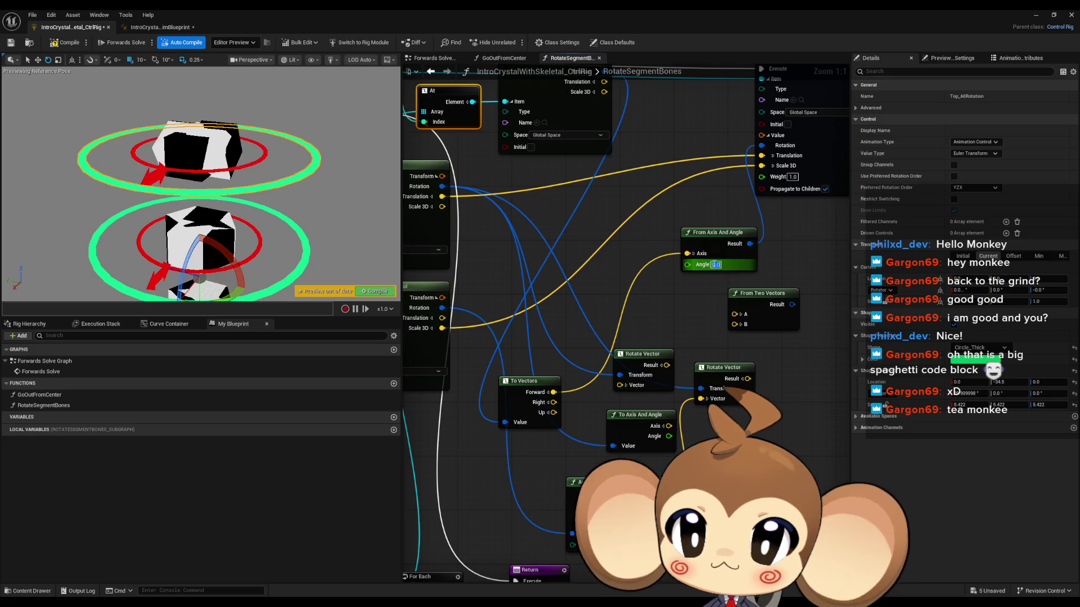
Step: Try the Right and Up vectors, then wire the split Forward vector into Axis and save
left_click_drag(553, 402, 687, 253)
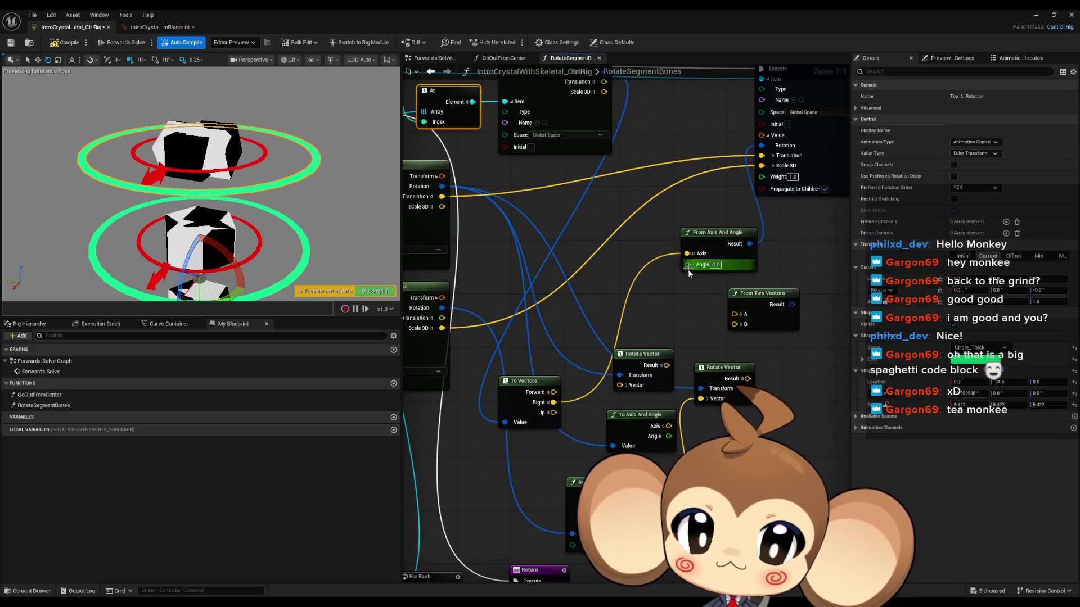
left_click_drag(542, 472, 677, 316)
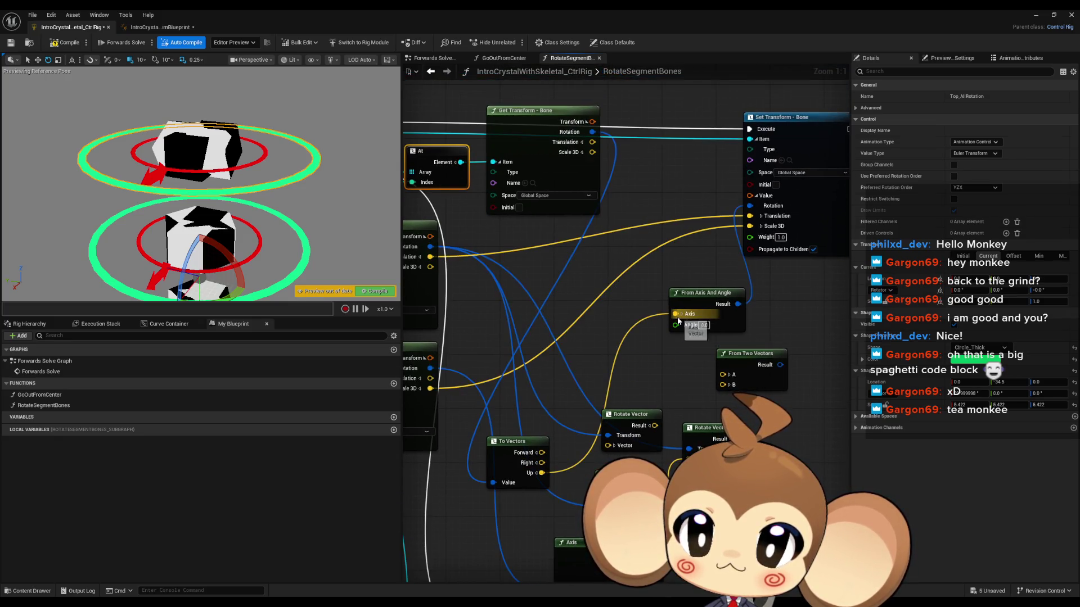
left_click(538, 453)
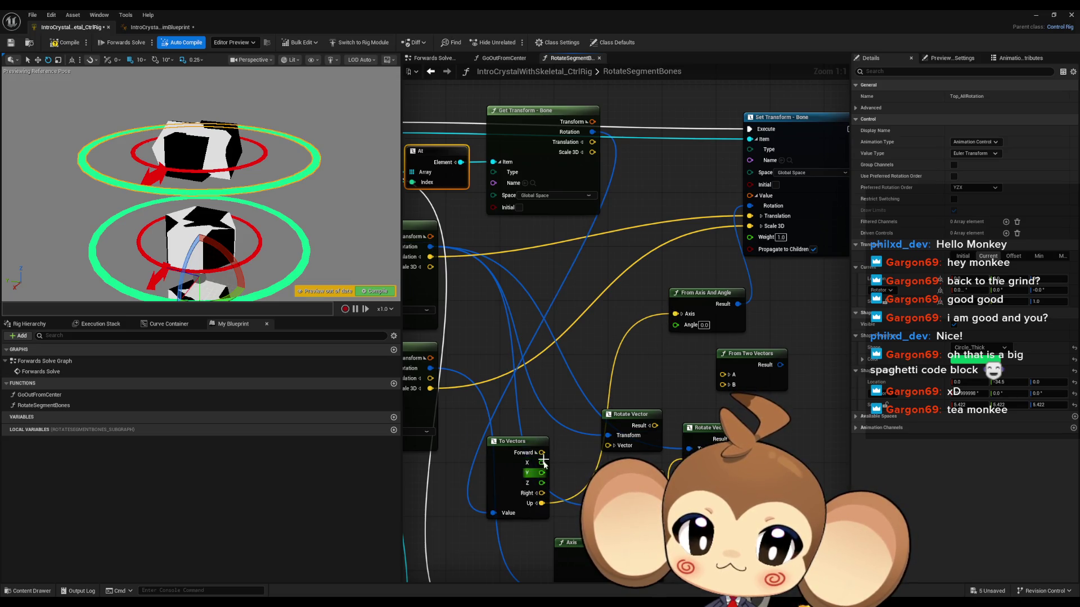
mouse_move(539, 453)
left_mouse_down()
mouse_move(663, 313)
mouse_move(674, 313)
left_mouse_up()
key("ctrl+s")
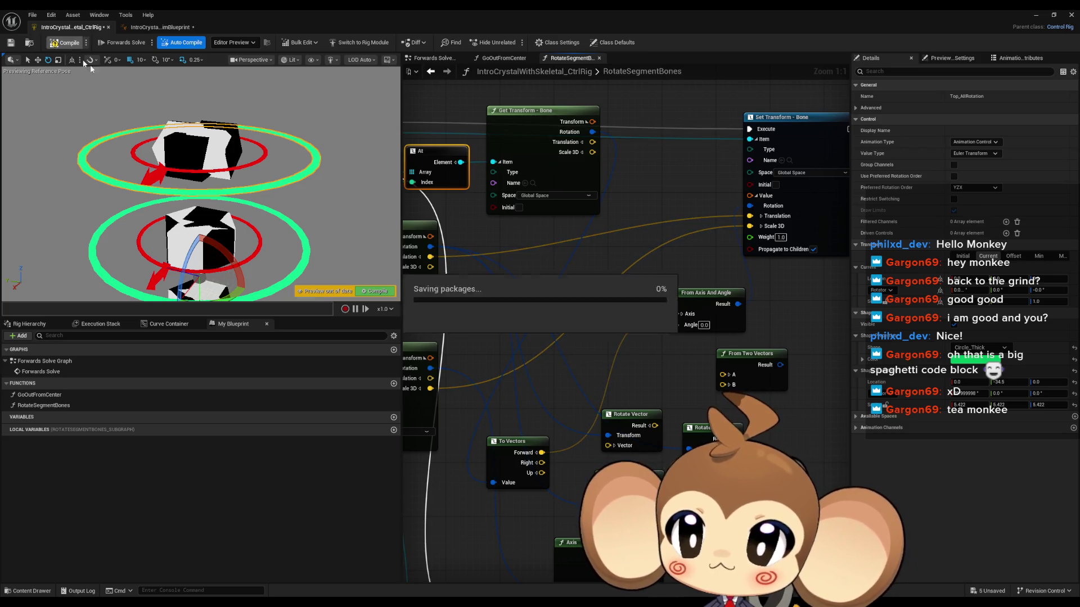
Step: Review the full function graph and crystal preview, then switch to the GoOutFromCenter graph
left_click(703, 325)
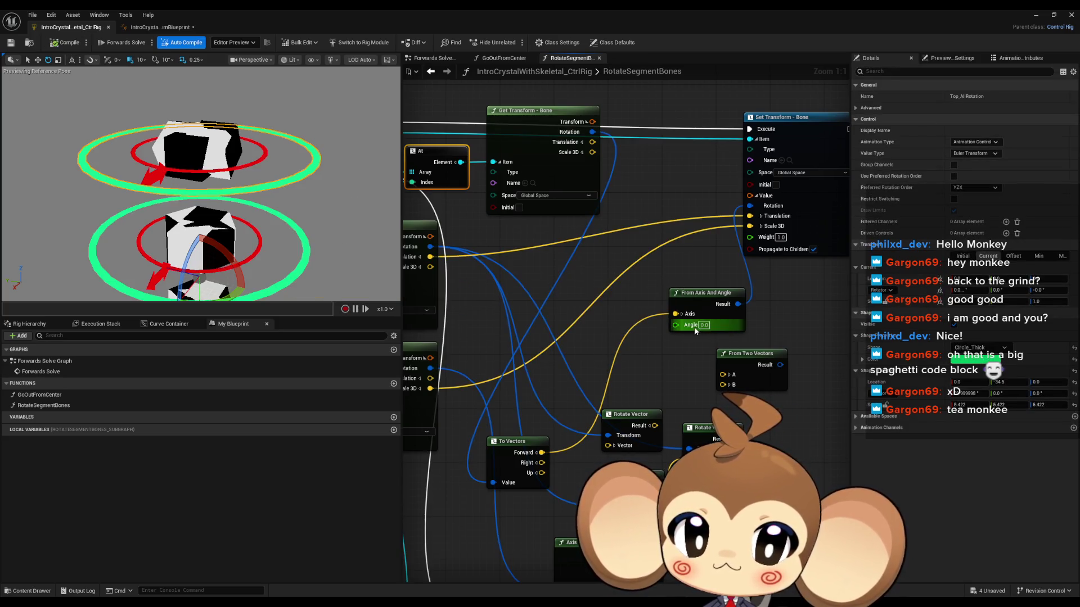
mouse_move(671, 332)
left_mouse_down()
mouse_move(612, 326)
mouse_move(621, 326)
left_mouse_up()
left_click_drag(249, 223, 178, 228)
scroll(426, 228, "down", 3)
left_click_drag(425, 228, 658, 295)
scroll(567, 354, "up", 2)
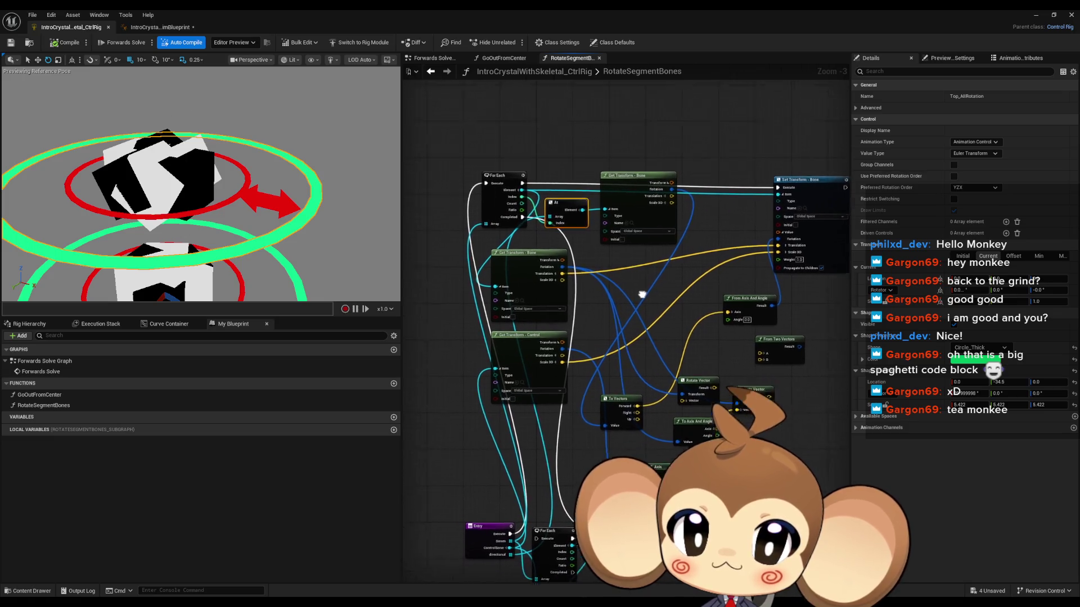
mouse_move(661, 304)
left_mouse_down()
mouse_move(723, 252)
mouse_move(743, 168)
left_mouse_up()
double_click(39, 395)
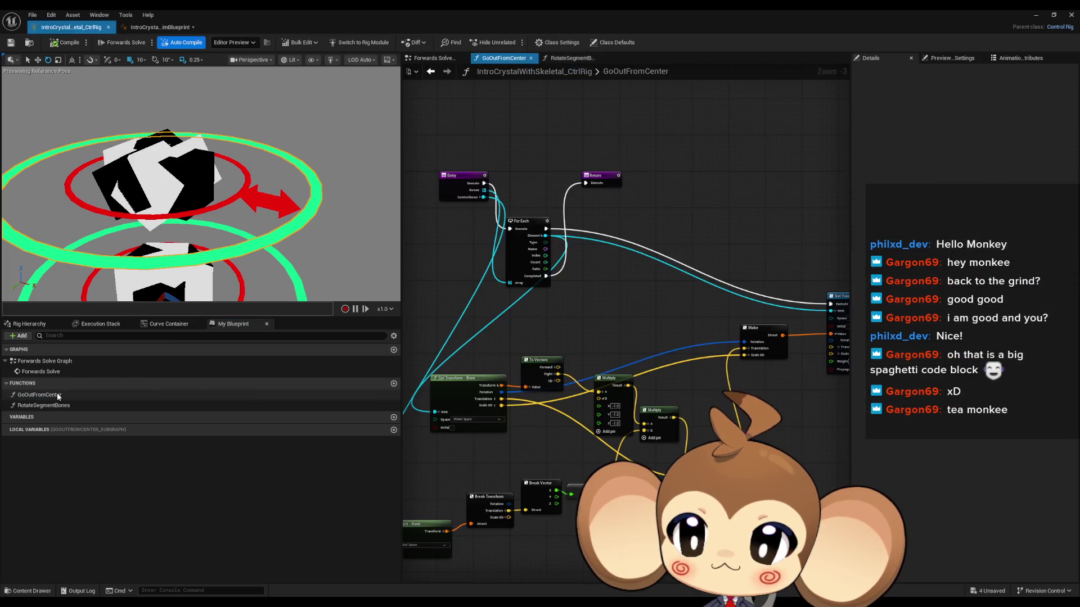
Step: Paste a copy of a Get Transform - Bone node into the RotateSegmentBones graph
scroll(573, 358, "up", 3)
left_click(523, 436)
double_click(44, 405)
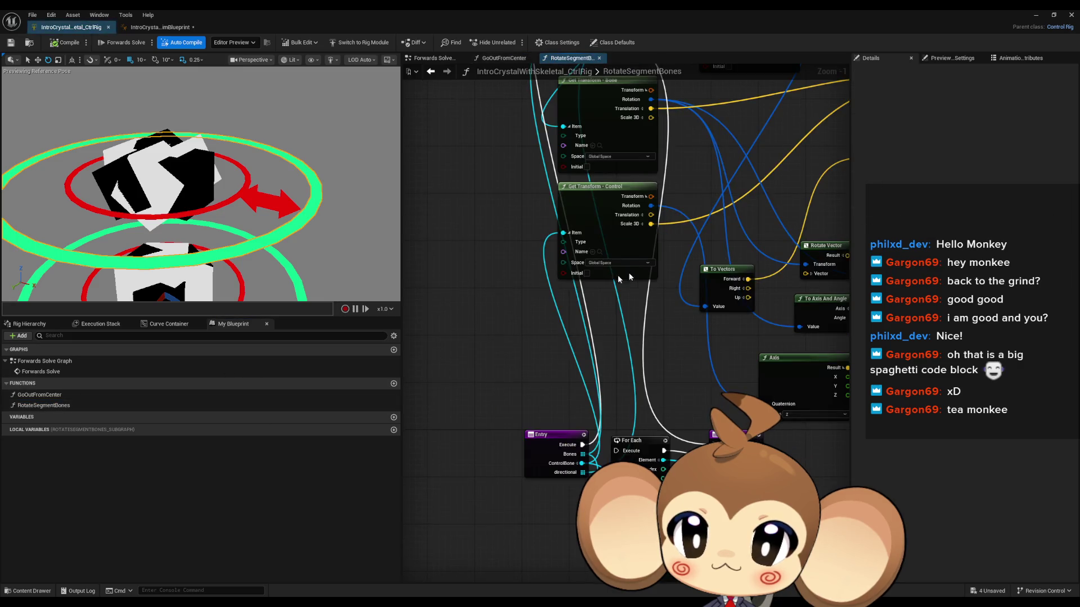
scroll(558, 303, "up", 3)
scroll(558, 304, "down", 2)
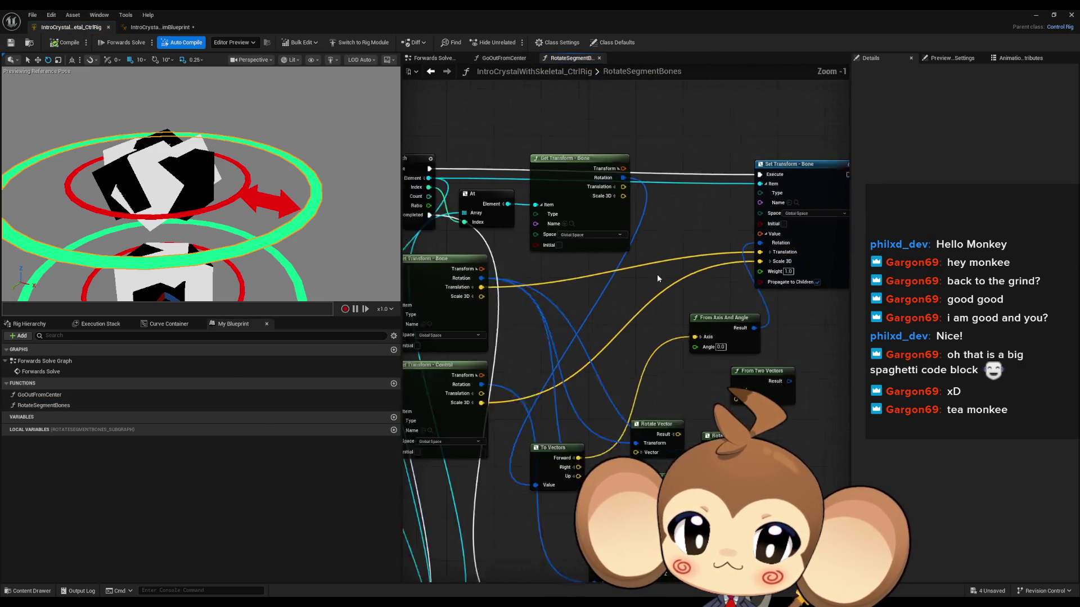
key("ctrl+v")
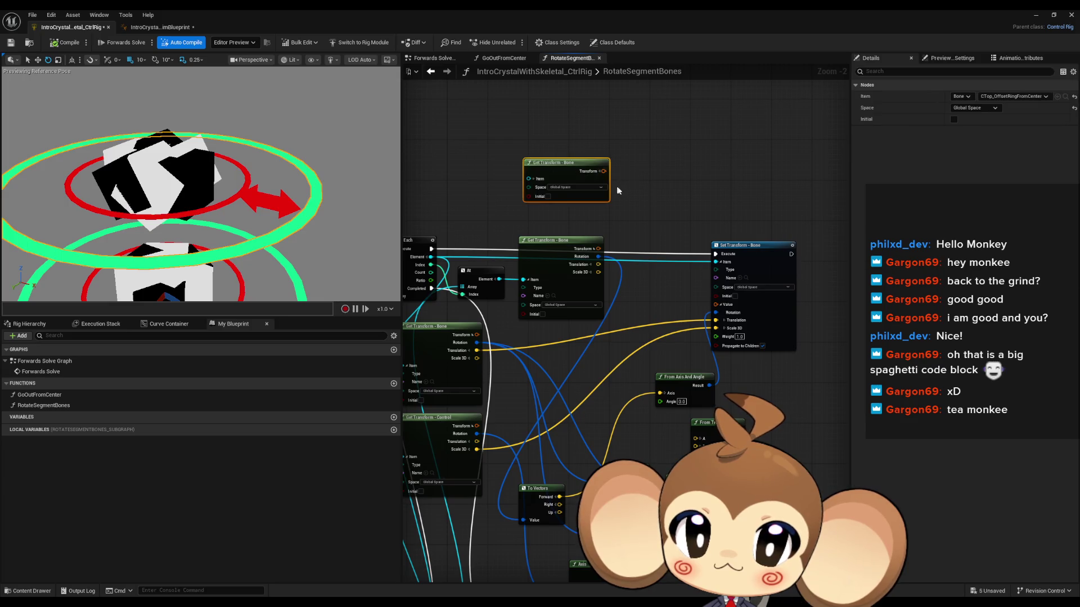
scroll(636, 202, "up", 1)
left_click_drag(644, 218, 669, 197)
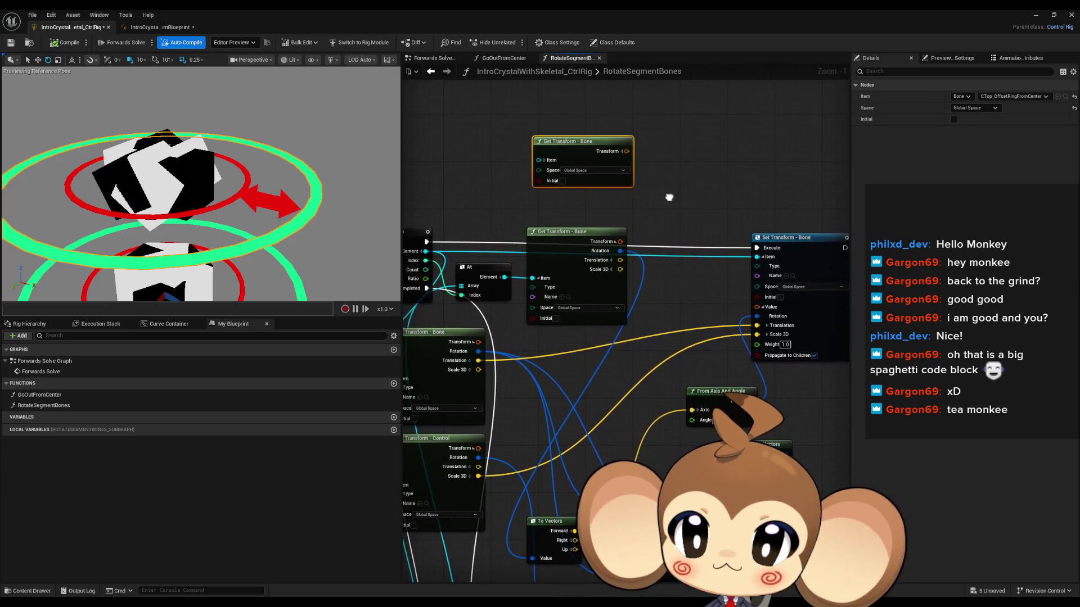
Step: In GoOutFromCenter, wire Entry straight to Return, skipping the For Each loop, and compile
double_click(56, 397)
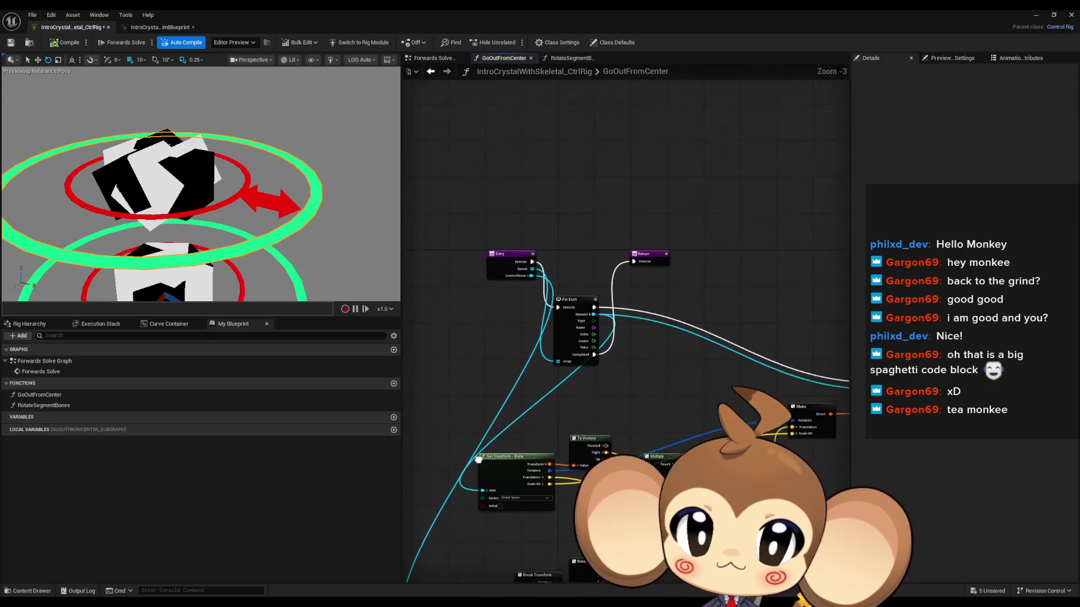
left_click(518, 243, "alt")
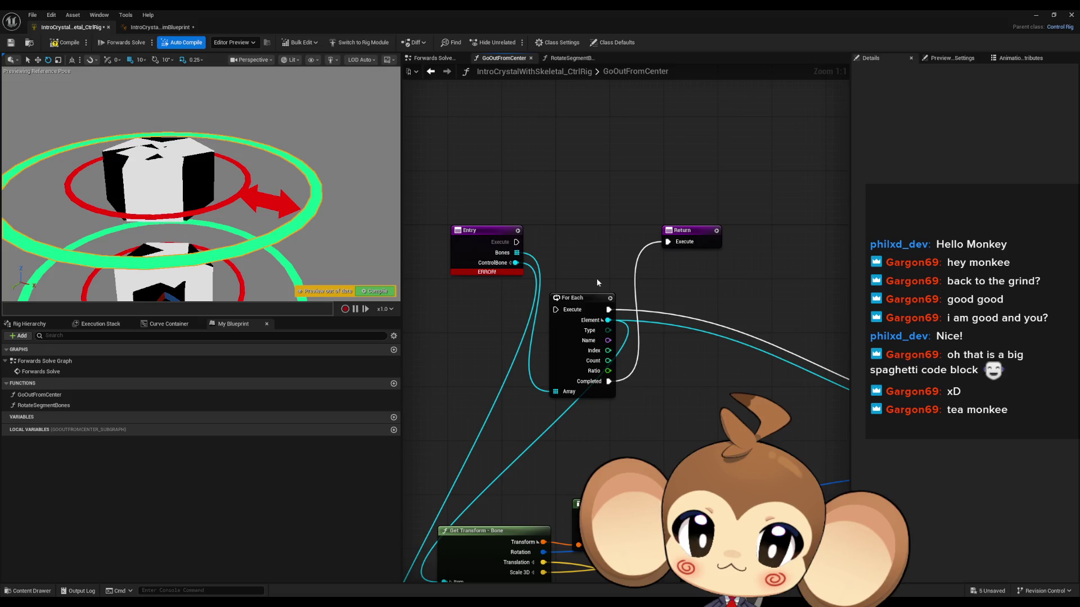
left_click(64, 42)
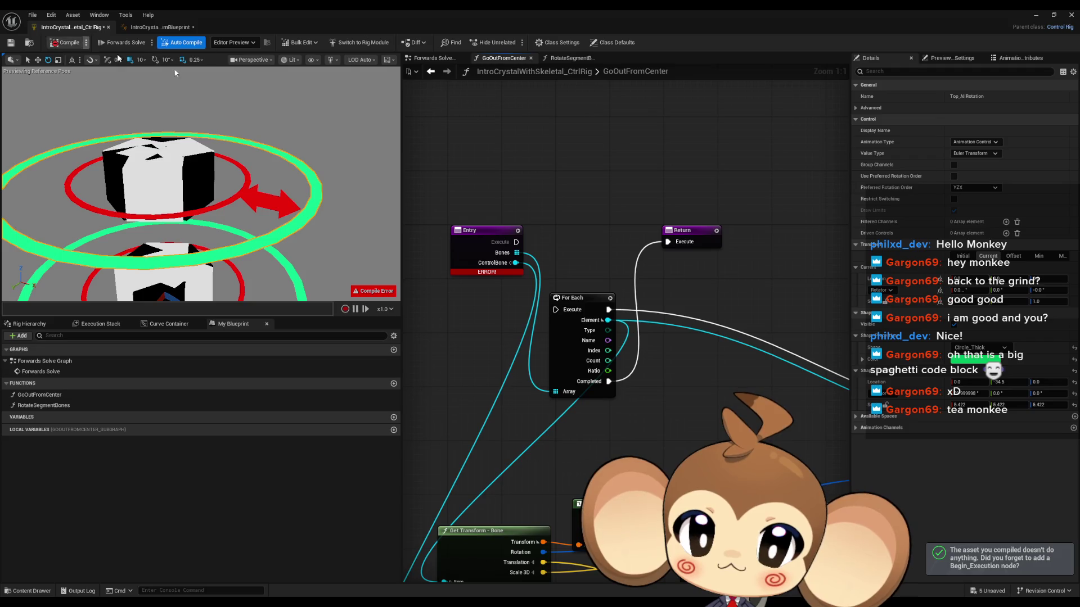
left_click_drag(516, 241, 666, 243)
left_click(64, 42)
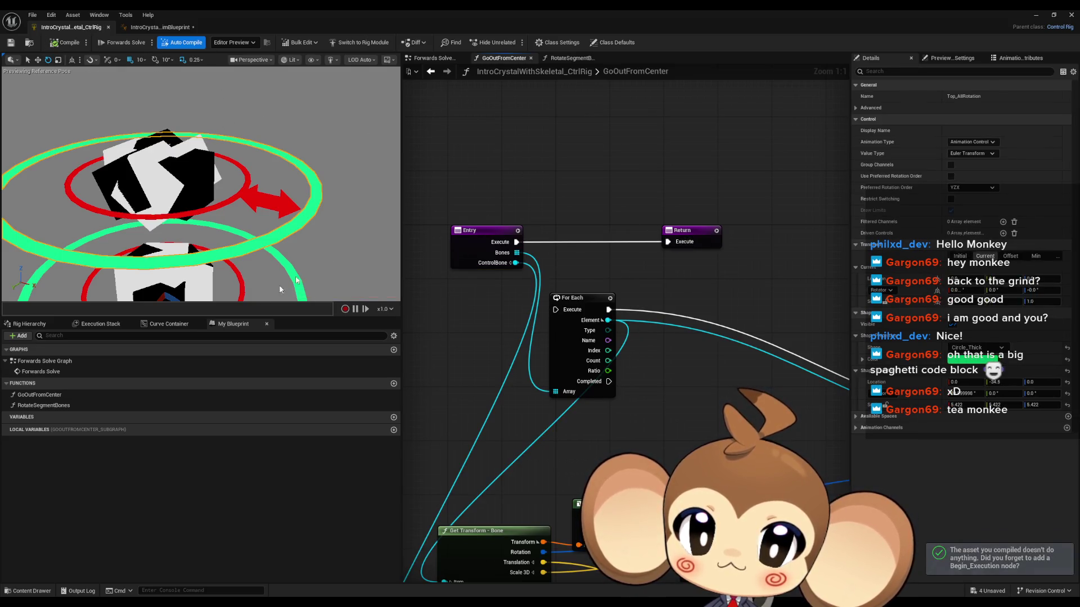
double_click(44, 405)
scroll(559, 335, "up", 2)
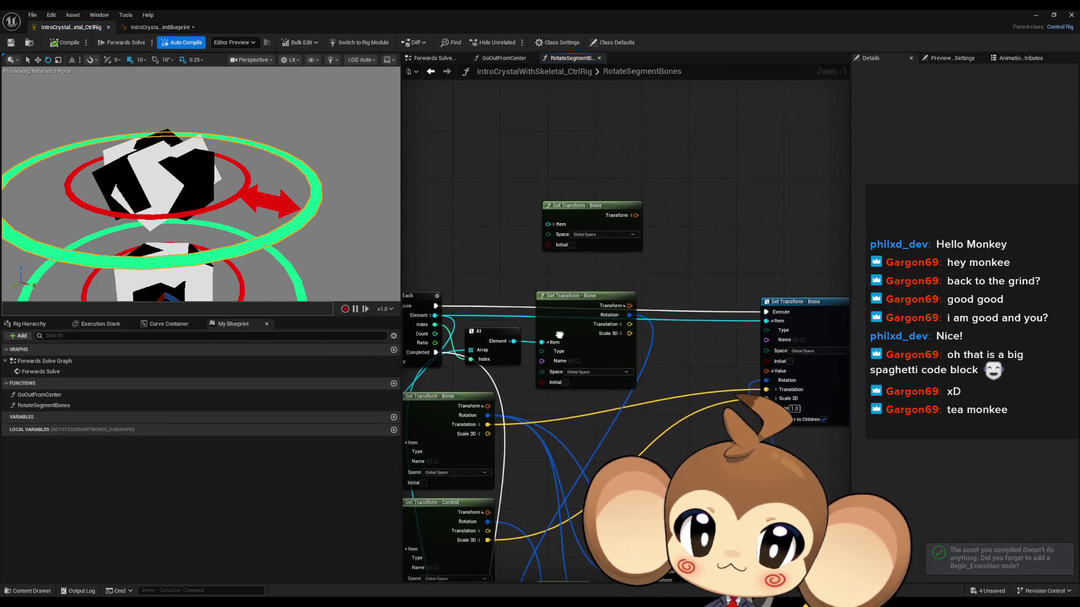
Step: Set the pasted Get Transform node's bone to Top_OffsetRingFromCenter
scroll(559, 227, "up", 1)
left_click(551, 225)
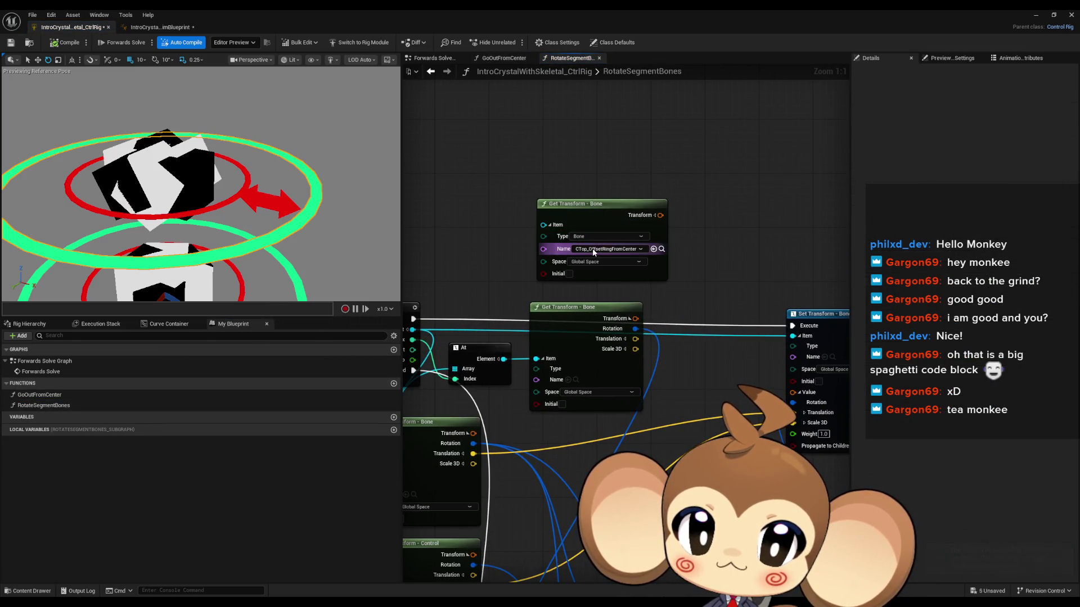
left_click(594, 250)
type("t")
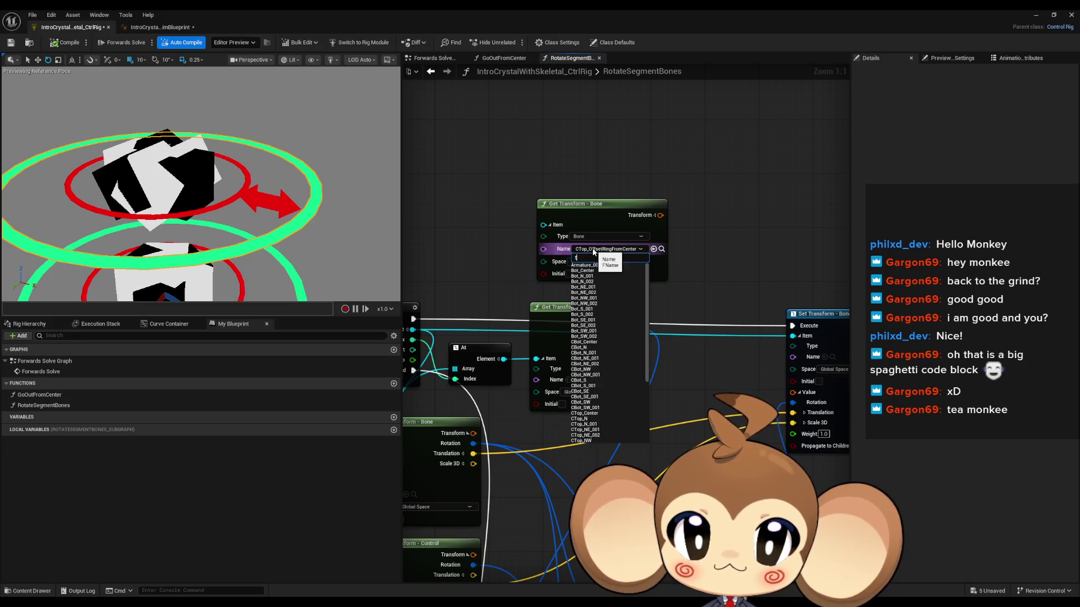
type("op_off")
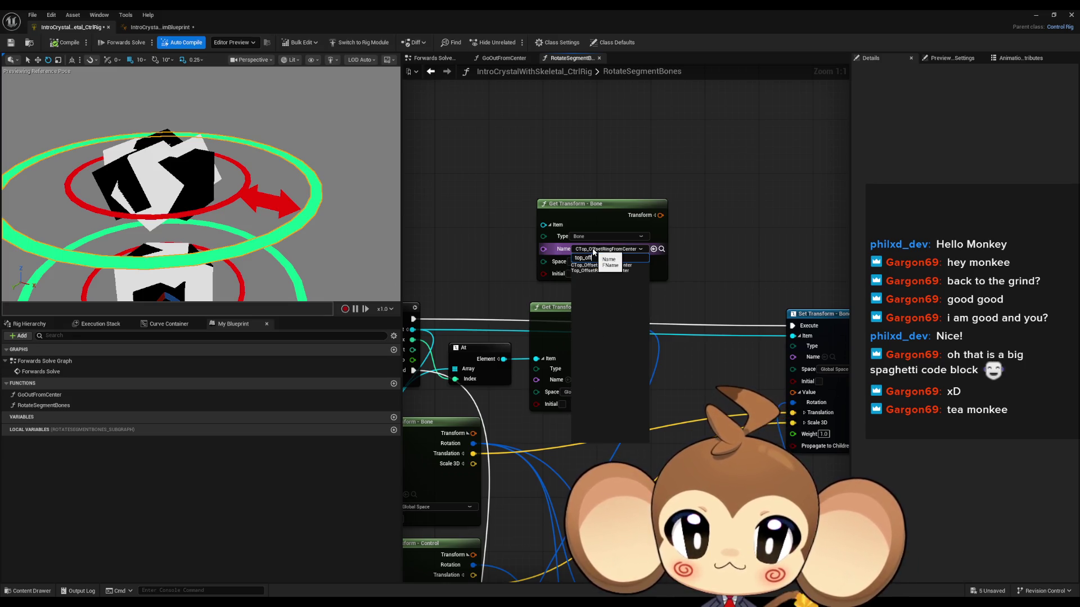
left_click(585, 265)
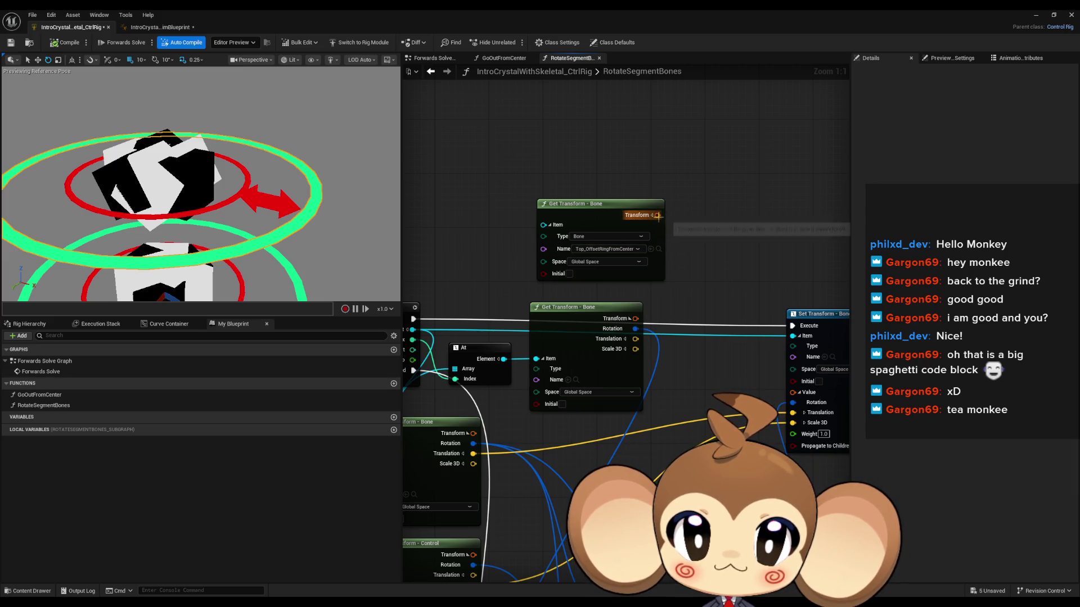
Step: Split the Transform and Translation pins, wire Translation X downstream, and test by pushing the top offset ring outward
left_click(655, 216)
left_click_drag(609, 207, 582, 133)
left_click(632, 212)
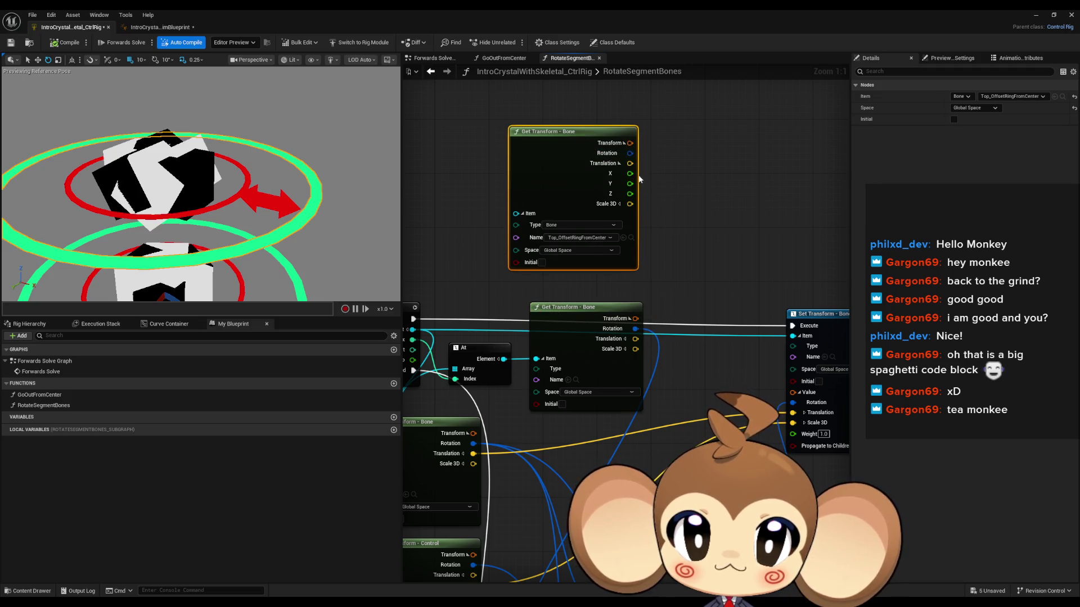
left_click_drag(628, 177, 748, 325)
left_click_drag(669, 467, 664, 478)
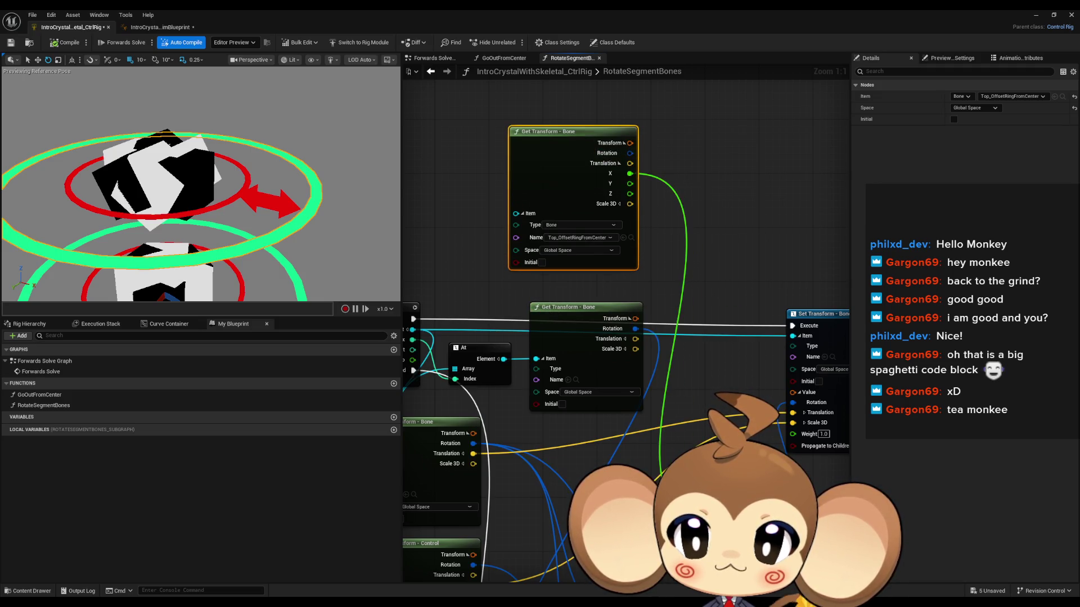
left_click(273, 215)
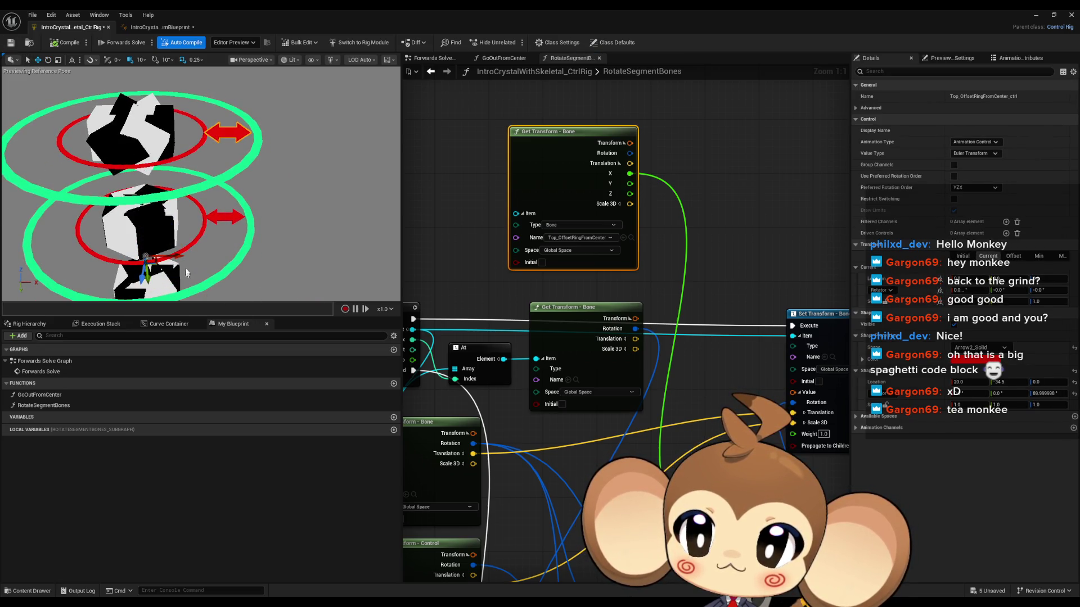
mouse_move(180, 255)
left_mouse_down()
mouse_move(245, 256)
mouse_move(168, 250)
mouse_move(228, 251)
left_mouse_up()
Step: Add an Accumulate Mul (Float) node on X with Initial Value 0.1, wire it, then delete it
mouse_move(630, 174)
left_mouse_down()
mouse_move(675, 187)
mouse_move(667, 181)
left_mouse_up()
type("accumulate mul")
key("Return")
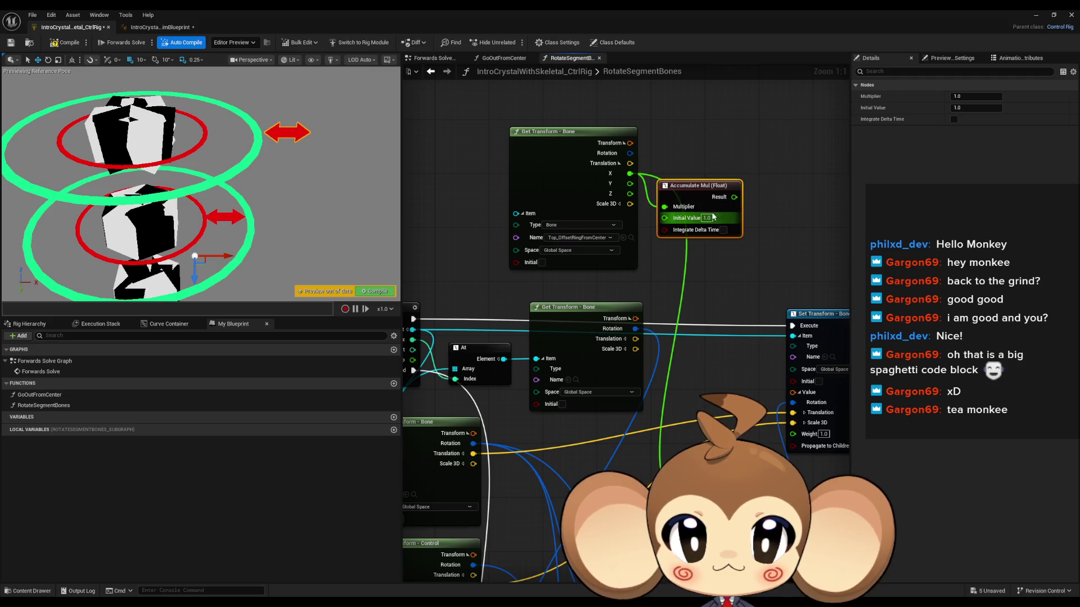
type("0.1")
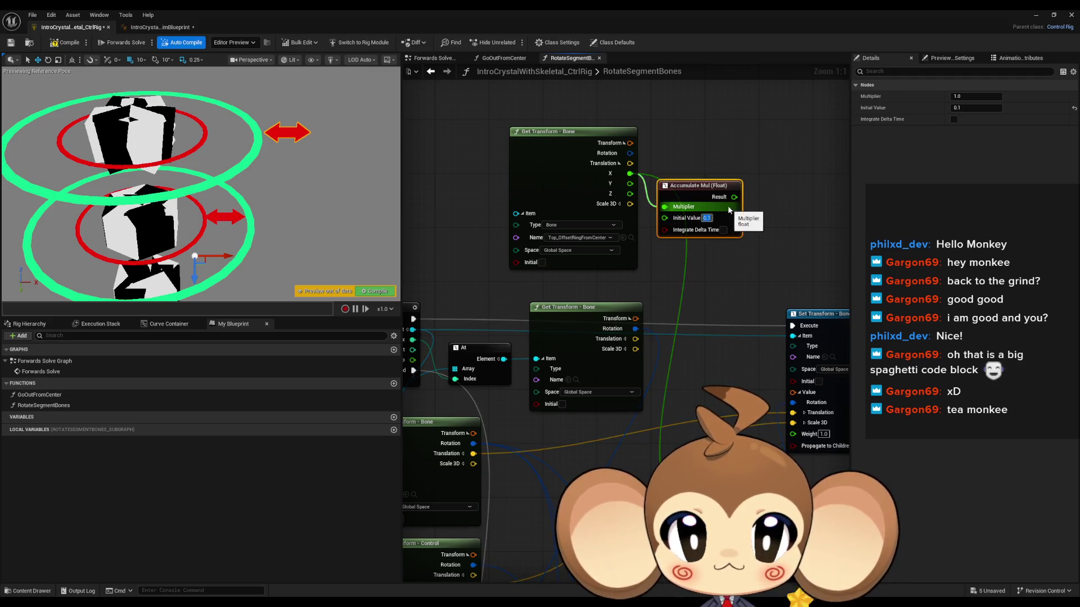
left_click_drag(734, 197, 703, 450)
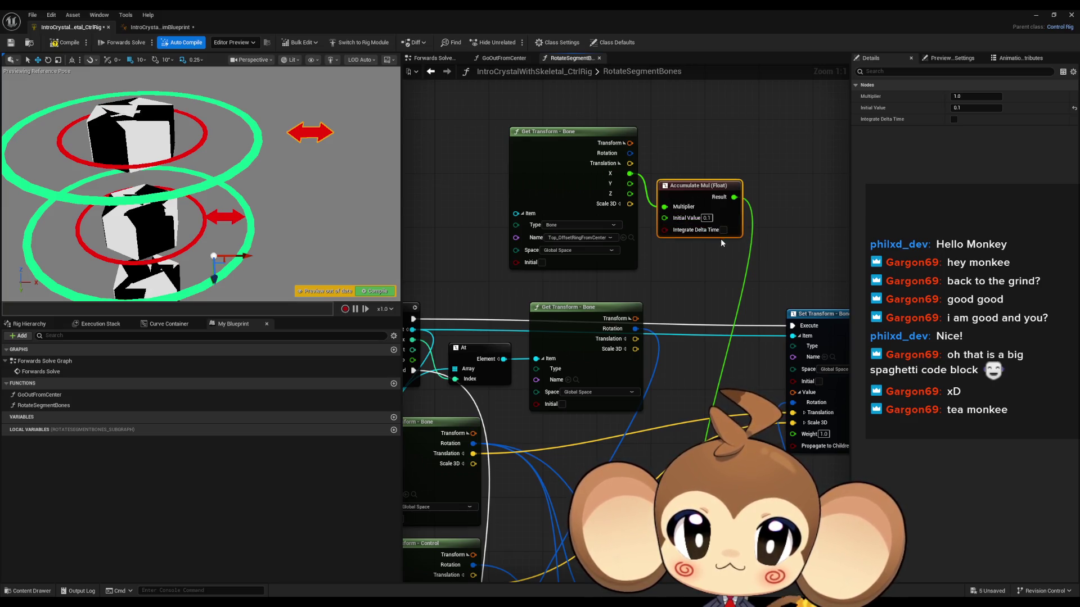
key("Delete")
left_click_drag(631, 173, 690, 231)
Step: Add a Multiply node on Translation X with B 0.1, wire its result downstream and test the ring
type("*")
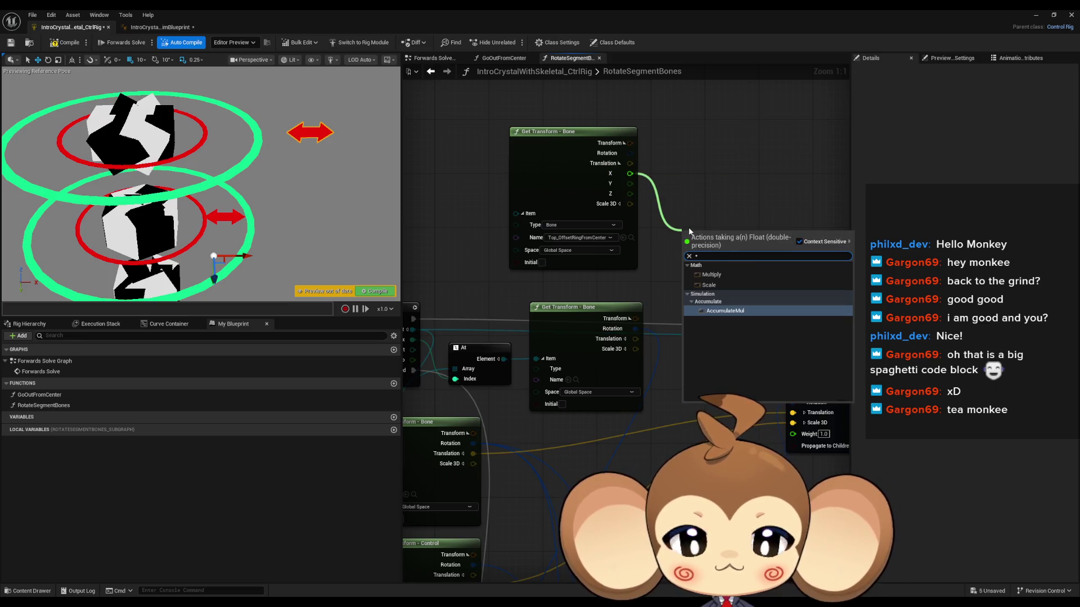
key("Up")
key("Up")
key("Up")
key("Return")
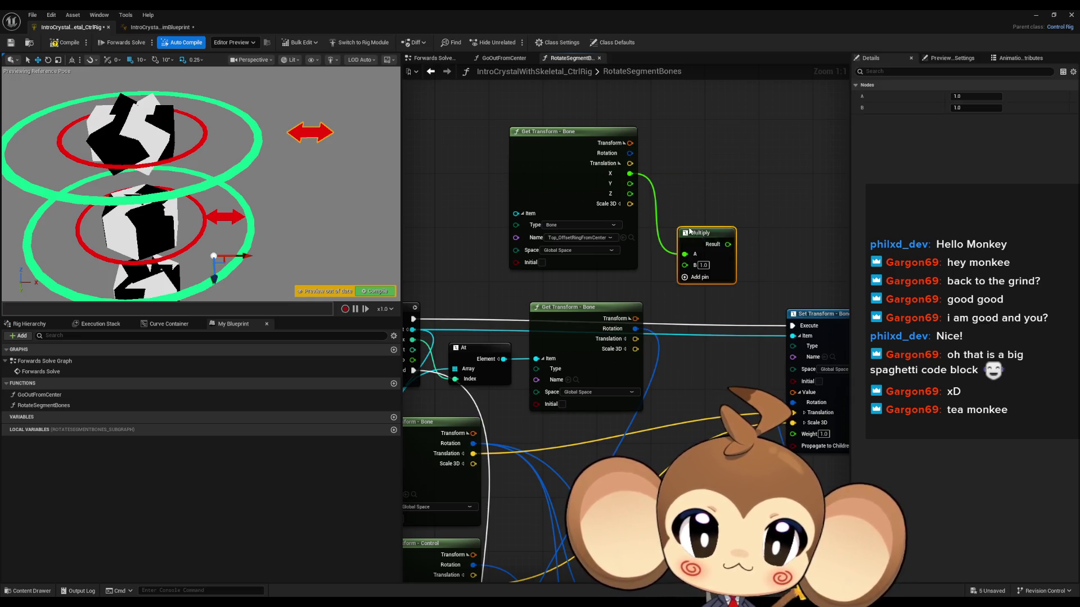
left_click_drag(729, 245, 709, 447)
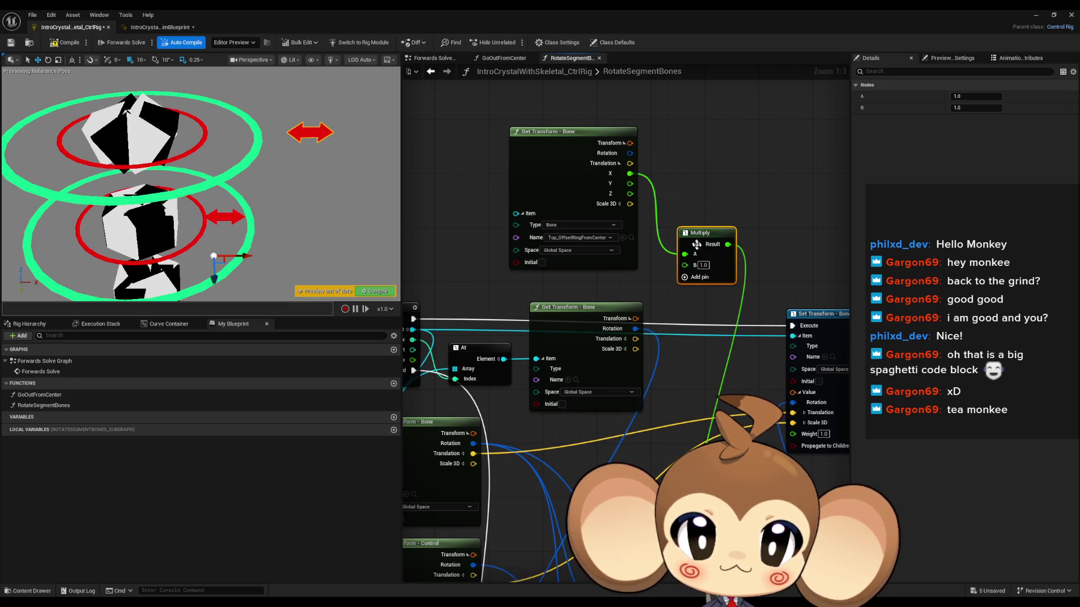
type(".1")
key("Return")
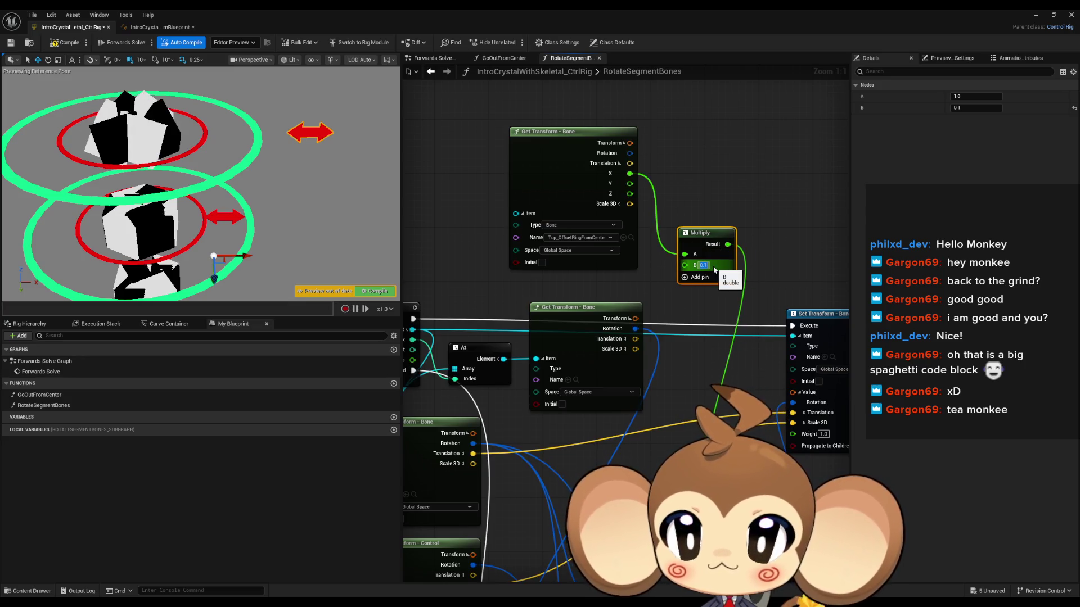
mouse_move(250, 258)
left_mouse_down()
mouse_move(200, 257)
mouse_move(217, 252)
left_mouse_up()
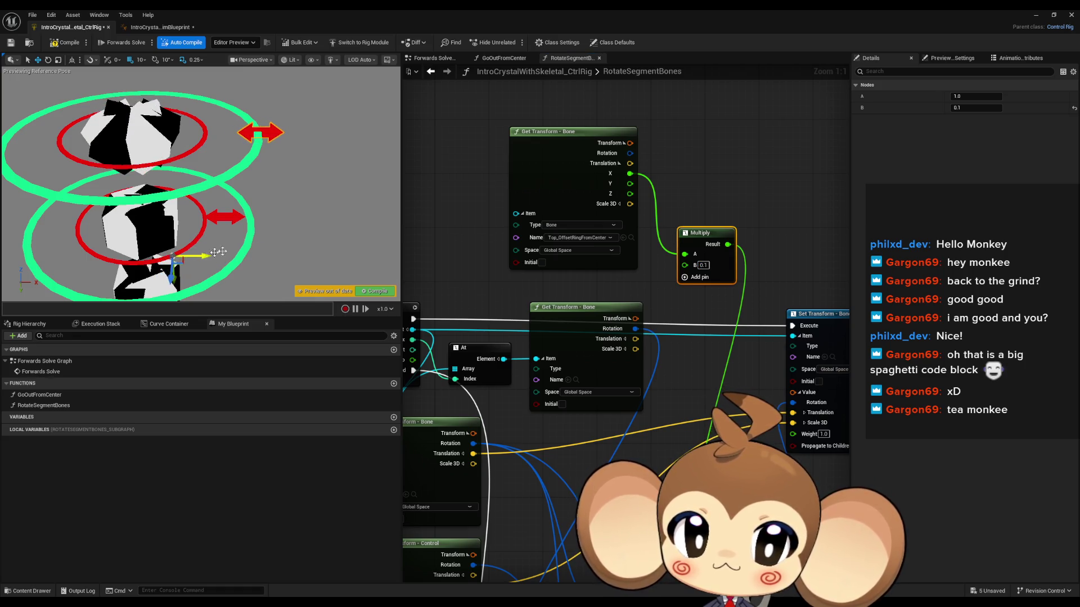
Step: Lower Multiply's B to 0.001, test the top crystal's rotation, and go to GoOutFromCenter
left_click(703, 265)
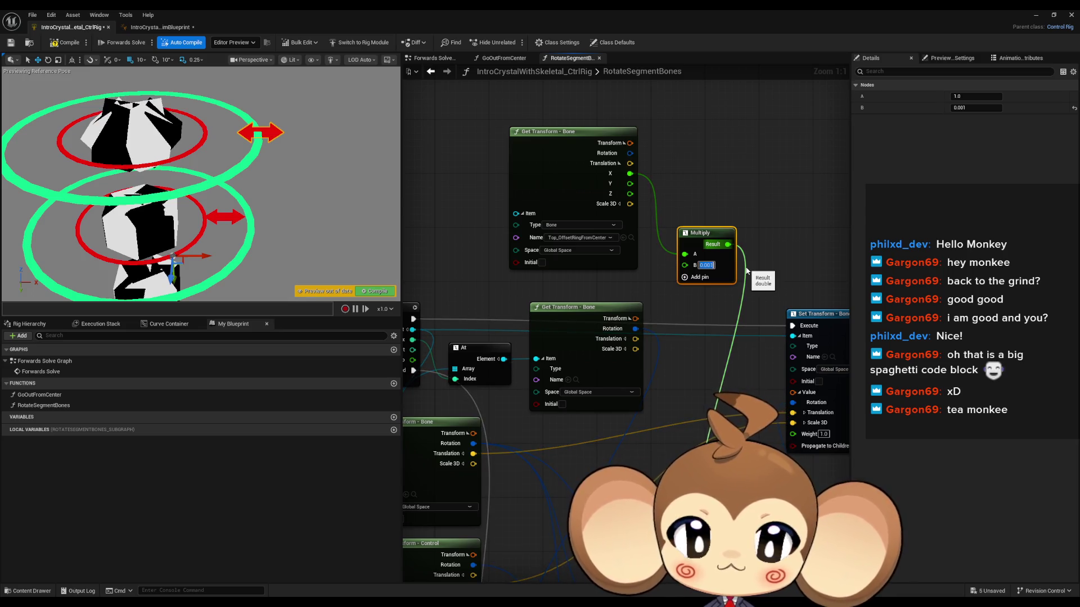
type("0.001")
key("Return")
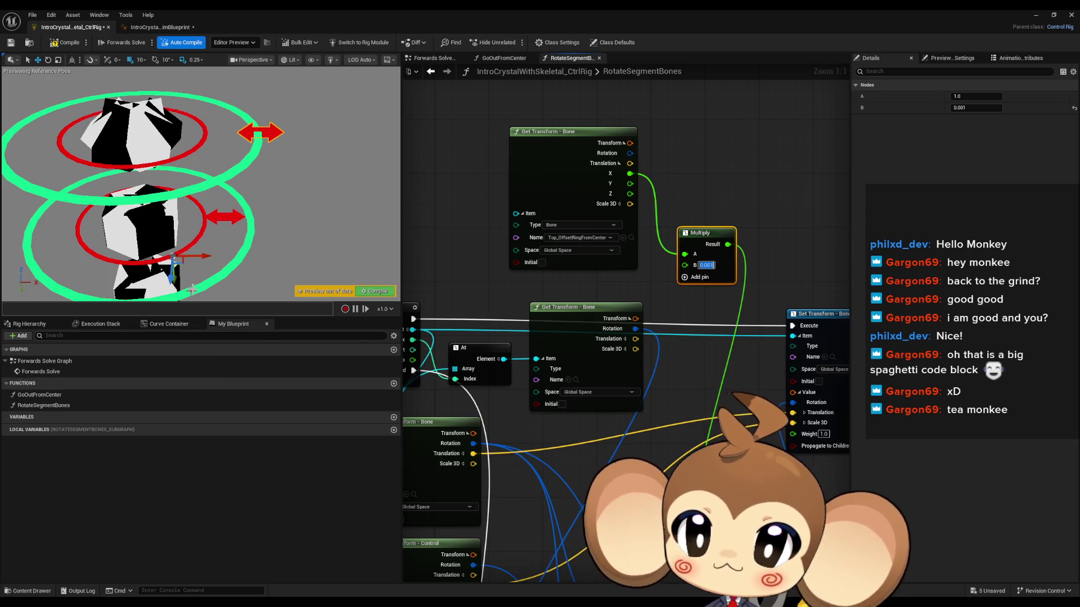
mouse_move(209, 256)
left_mouse_down()
mouse_move(338, 256)
mouse_move(175, 247)
mouse_move(321, 245)
mouse_move(246, 245)
left_mouse_up()
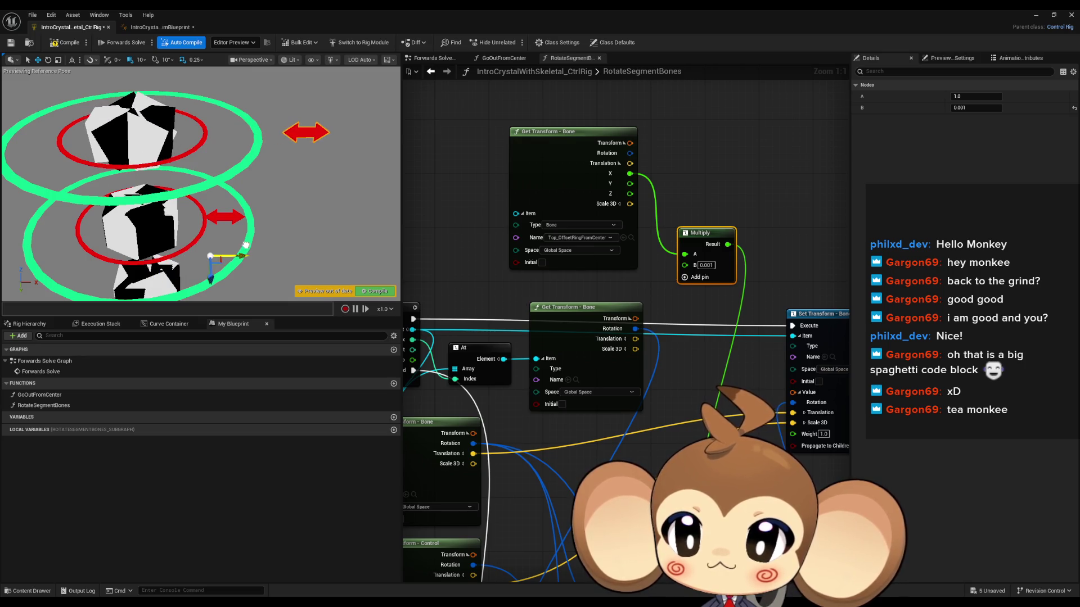
double_click(50, 395)
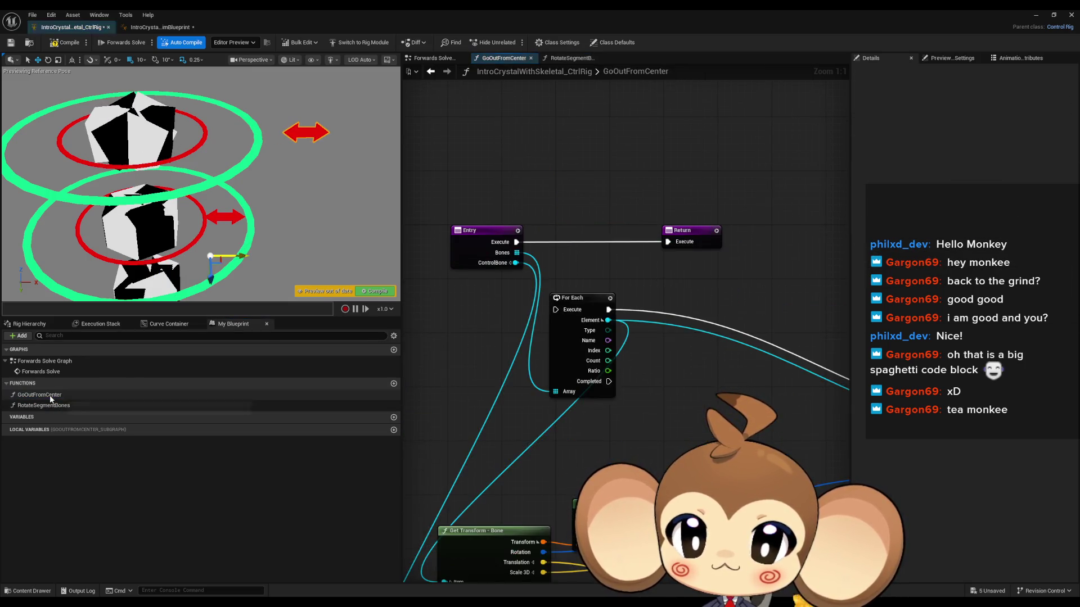
Step: Route Entry's execution into the For Each loop and its Completed pin into Return
left_click_drag(555, 310, 551, 295)
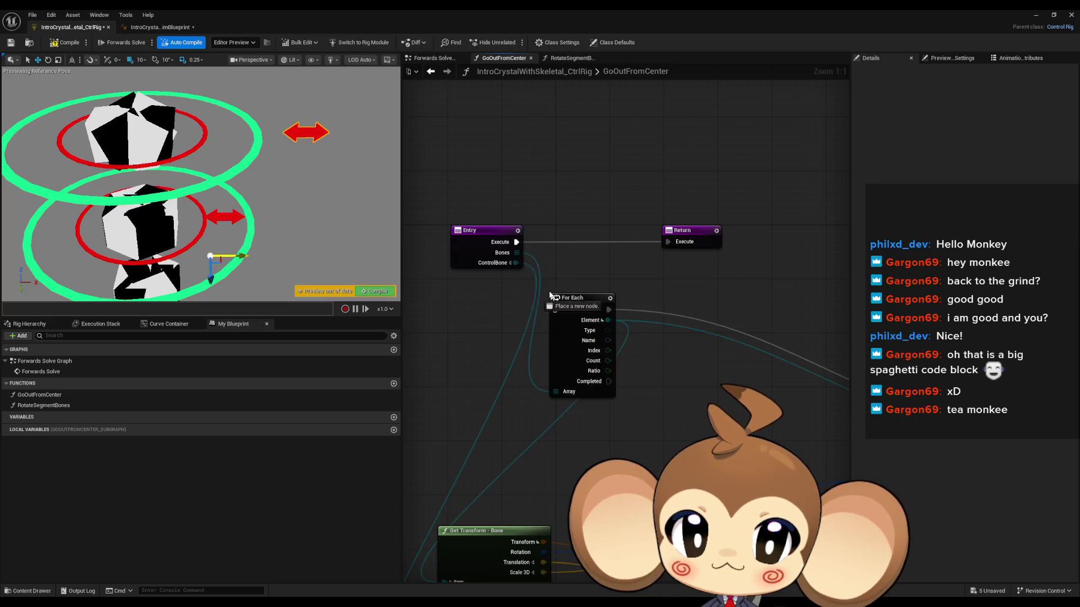
left_click_drag(517, 247, 517, 246)
left_click_drag(608, 381, 668, 241)
Step: Disconnect Break Vector X from the reroute knot, cancelling a 'make li' node search
scroll(685, 392, "down", 4)
scroll(538, 448, "up", 4)
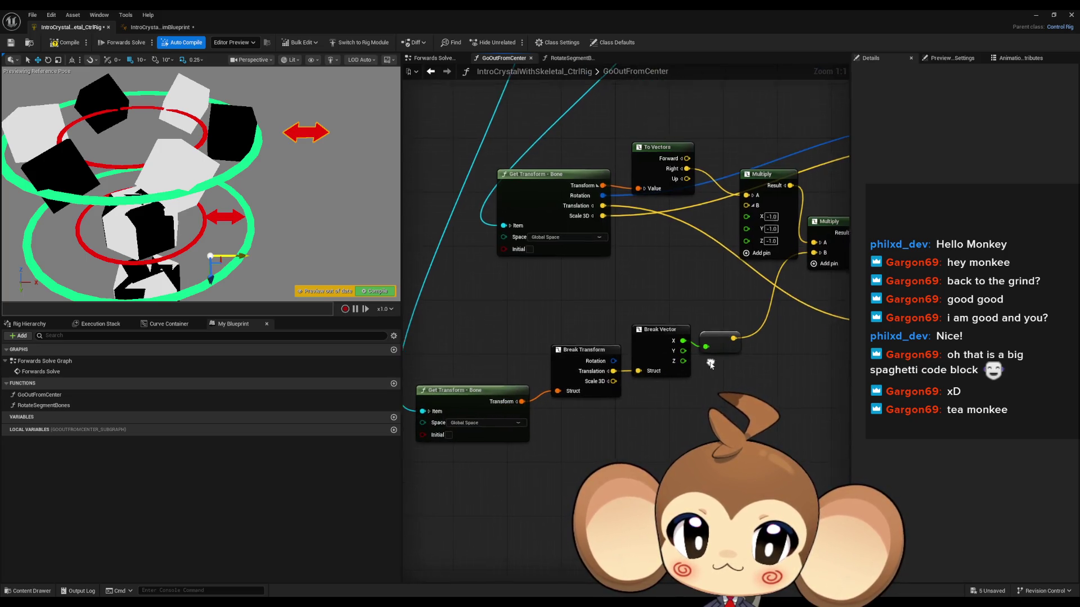
left_click_drag(715, 350, 611, 375)
left_click(607, 372, "alt")
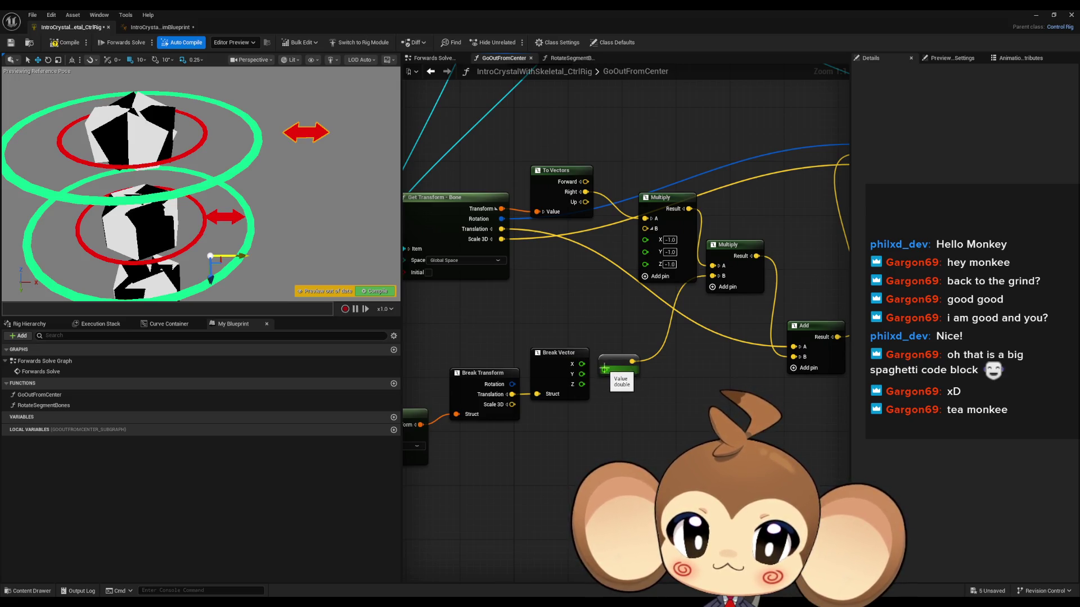
left_click_drag(604, 369, 549, 454)
type("ma")
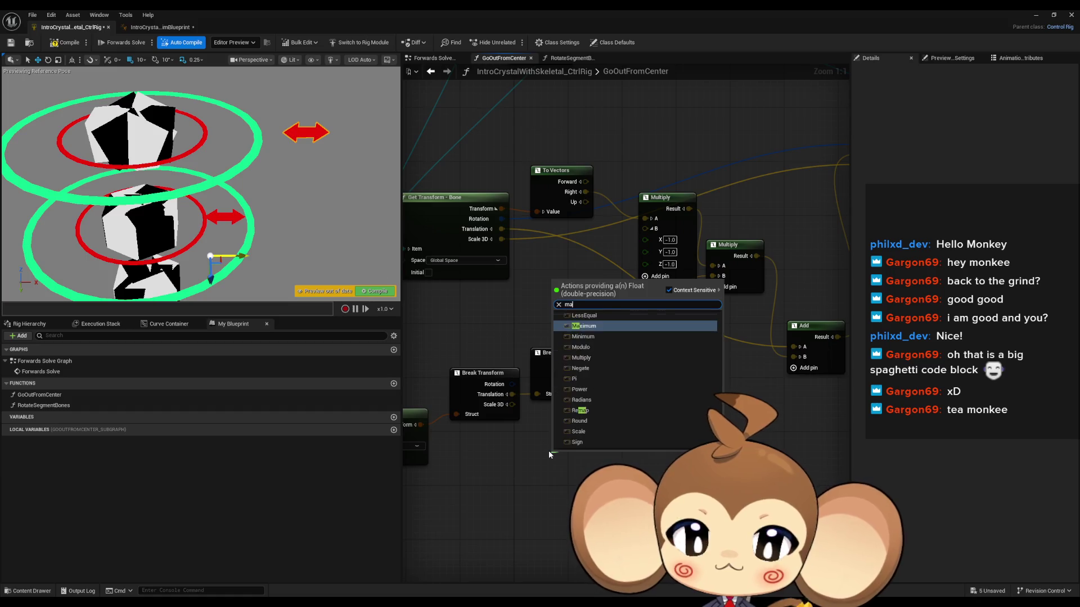
type("ke li")
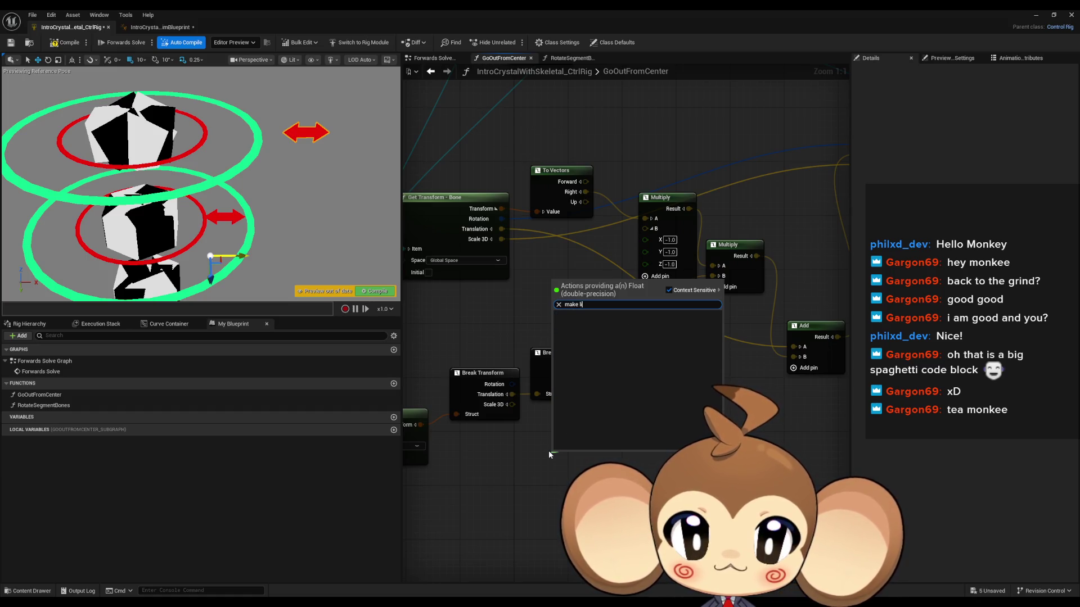
key("BackSpace")
key("BackSpace")
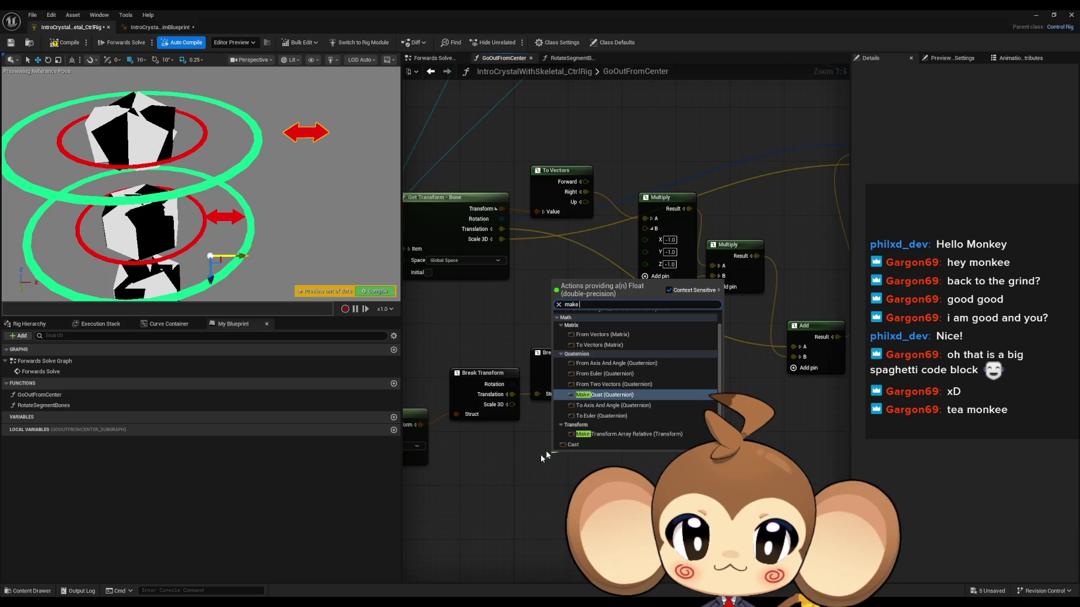
left_click(541, 455)
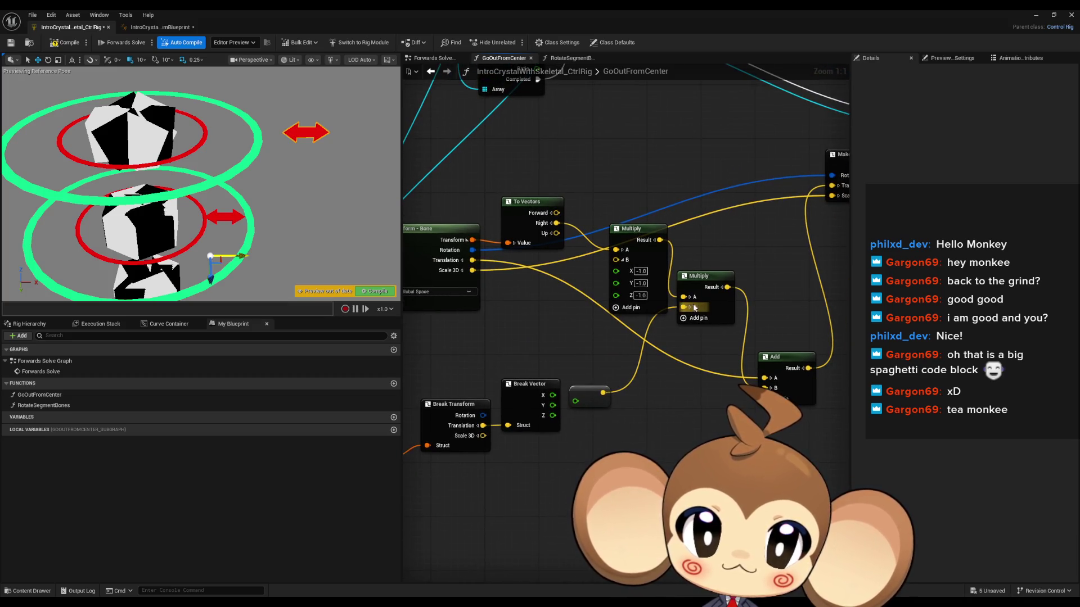
Step: Split the second Multiply's B, unlink the reroute knot, and try B.X values 100, 1000 and 2000
left_click(690, 307)
left_click_drag(576, 401, 553, 396)
left_click(602, 396, "alt")
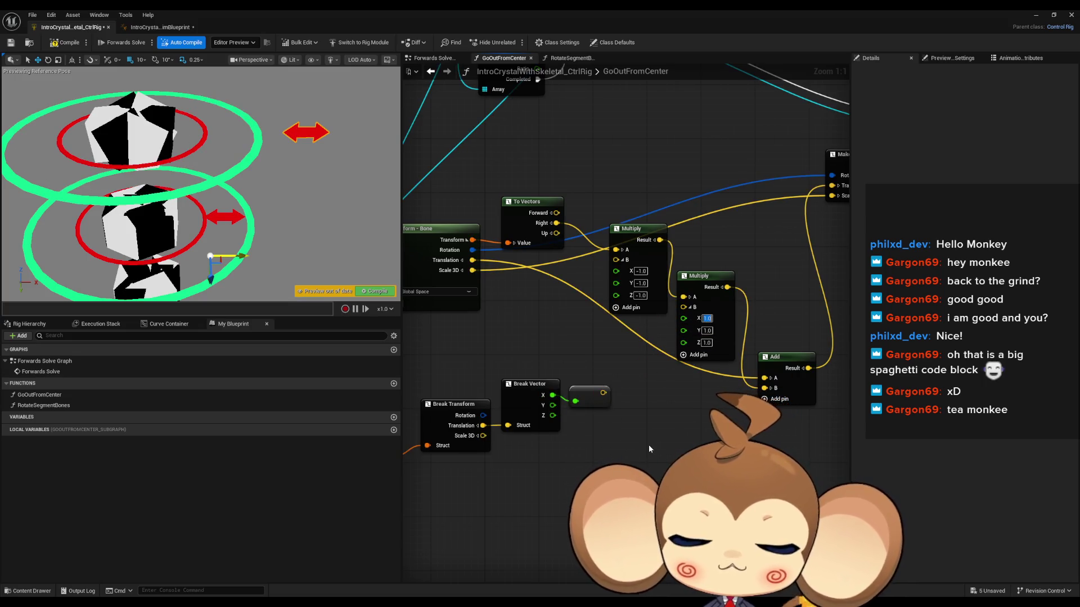
type("100")
key("Return")
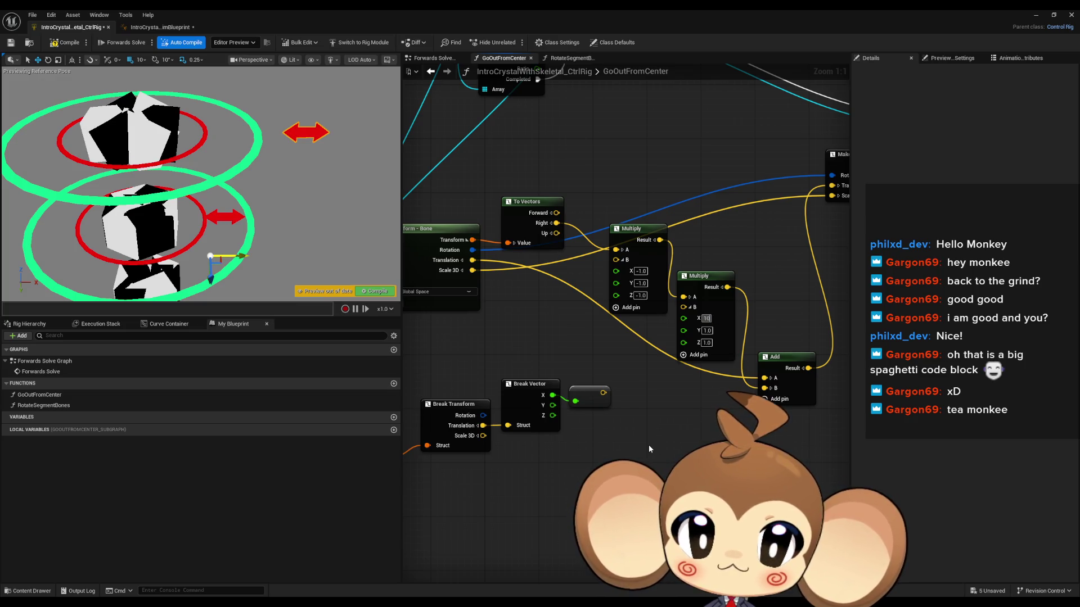
type("1000")
key("Return")
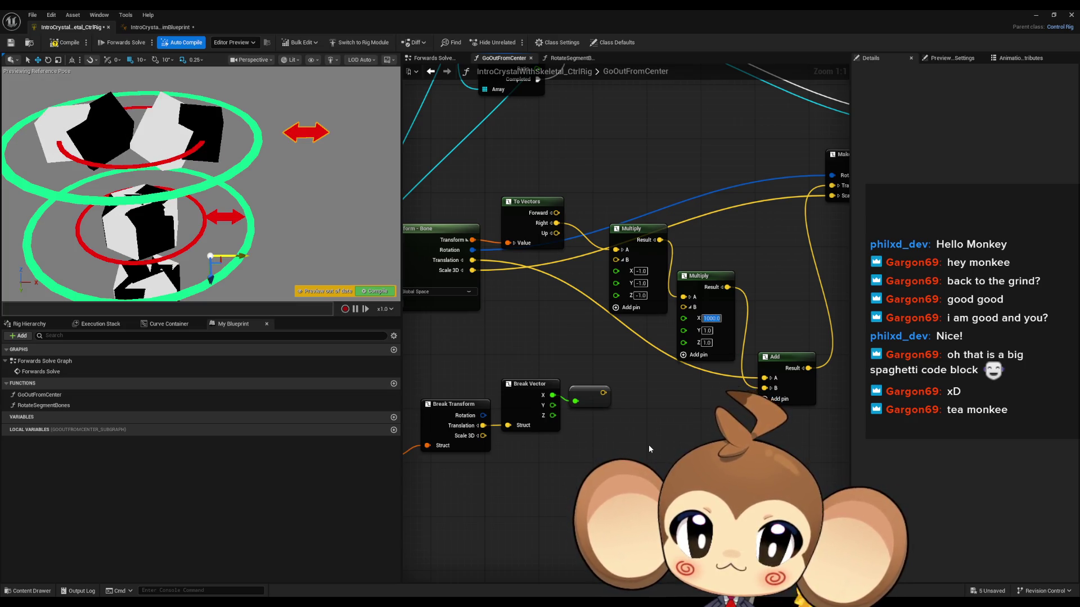
type("2000")
key("Return")
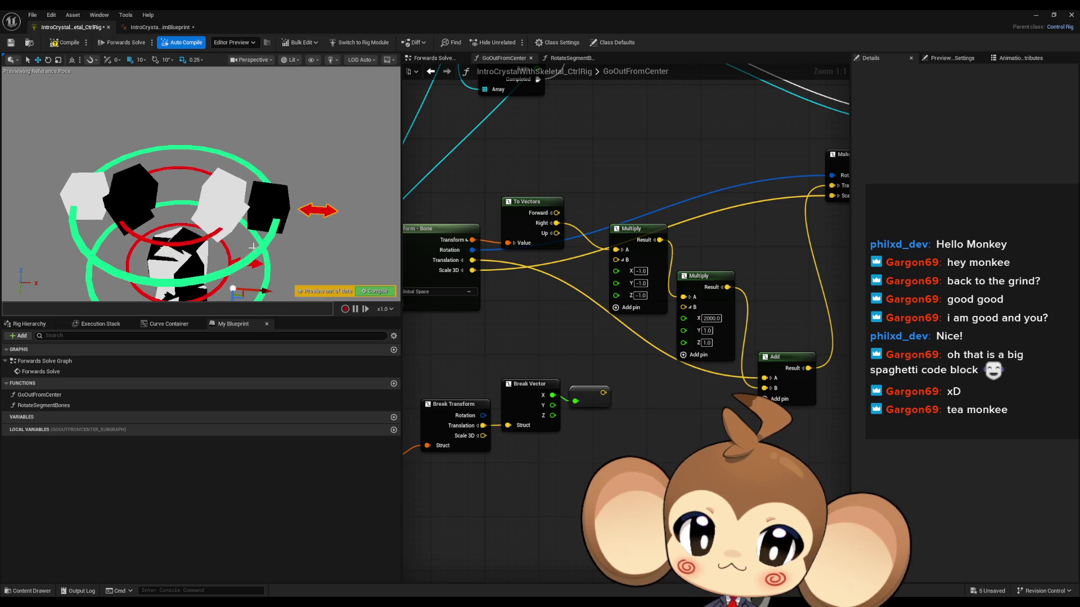
Step: Undo the B.X edits to restore the Break Vector X reroute link into Multiply's B
mouse_move(623, 415)
left_mouse_down()
mouse_move(725, 405)
mouse_move(647, 393)
mouse_move(725, 369)
left_mouse_up()
left_click(730, 324)
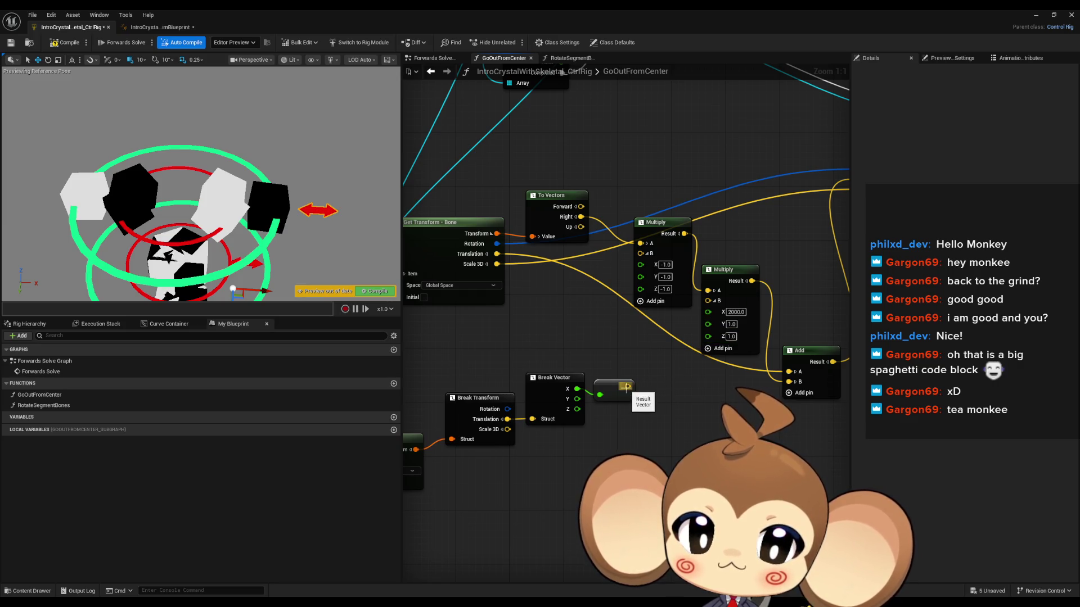
mouse_move(625, 387)
left_mouse_down()
mouse_move(713, 394)
mouse_move(687, 416)
left_mouse_up()
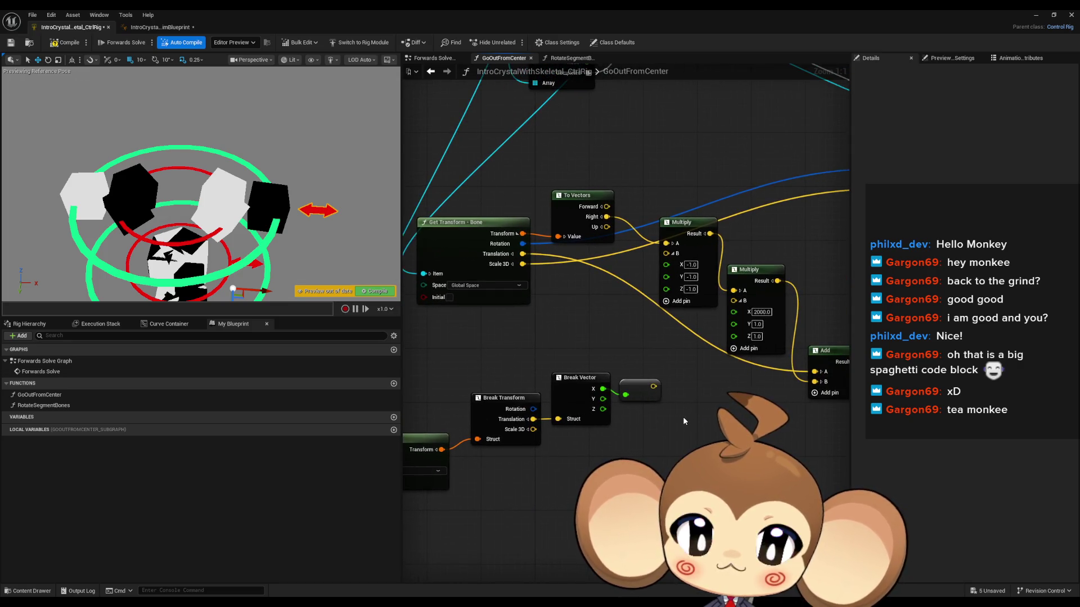
key("ctrl+z")
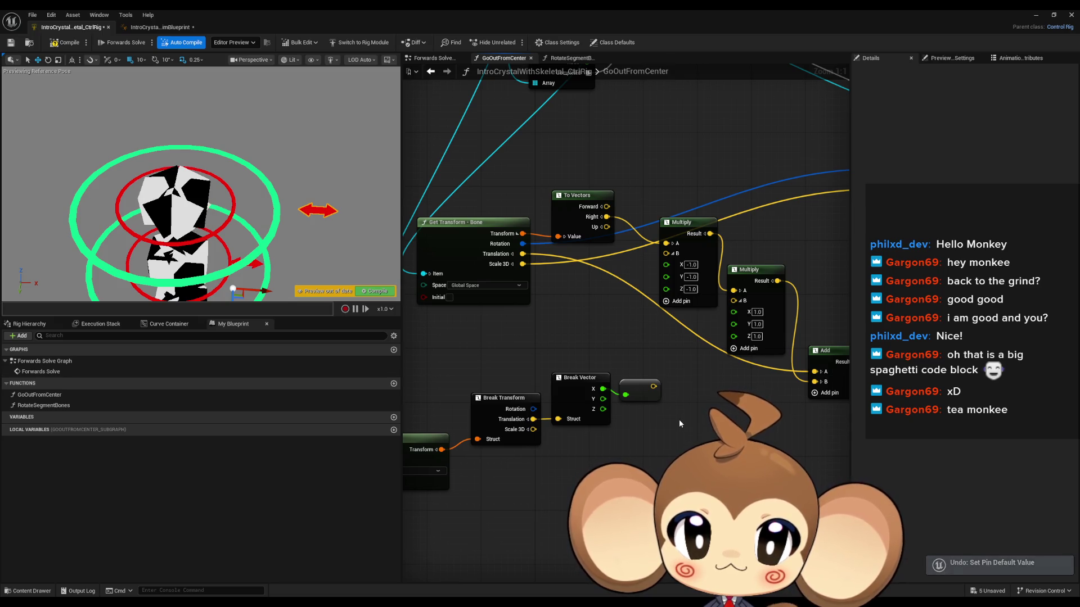
key("ctrl+z")
key("ctrl+z")
key("ctrl+z")
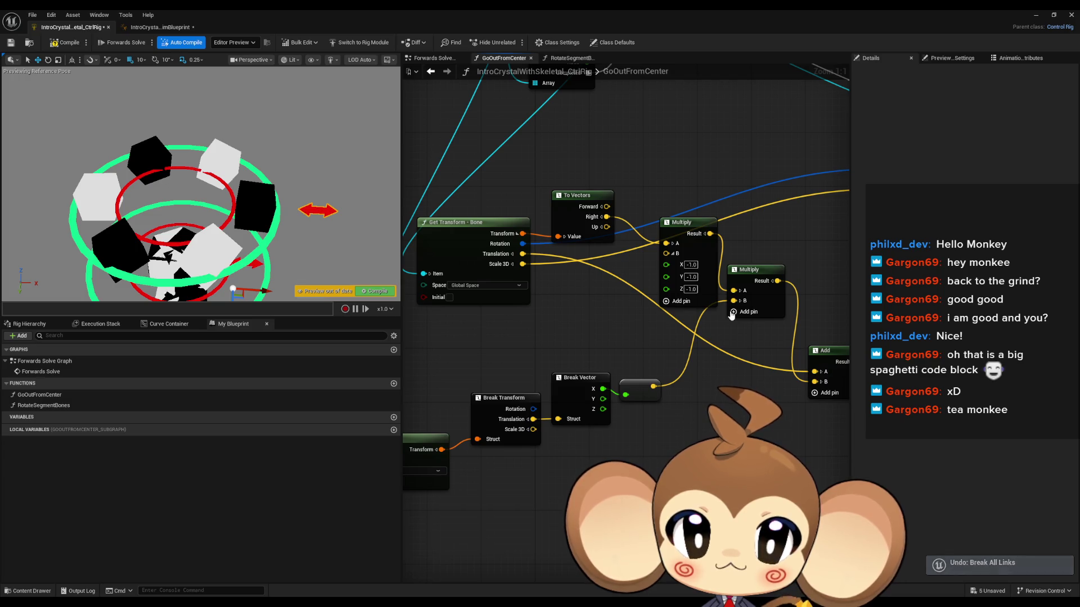
scroll(744, 319, "down", 1)
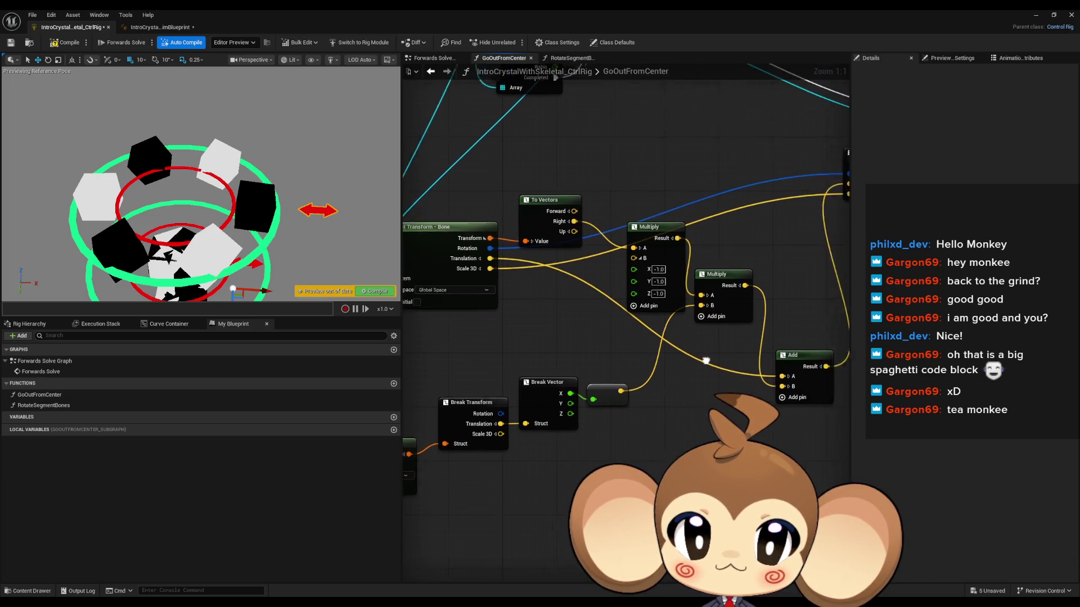
Step: Unlink the reroute from the second Multiply's B and enter 2000 for its X, Y and Z values
scroll(682, 310, "up", 1)
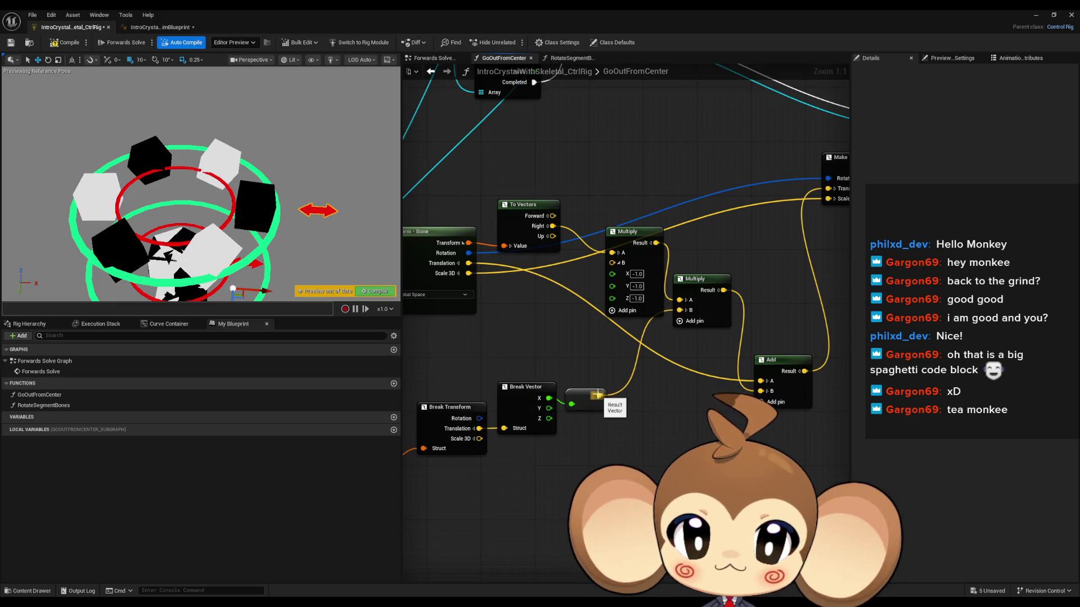
left_click(684, 310)
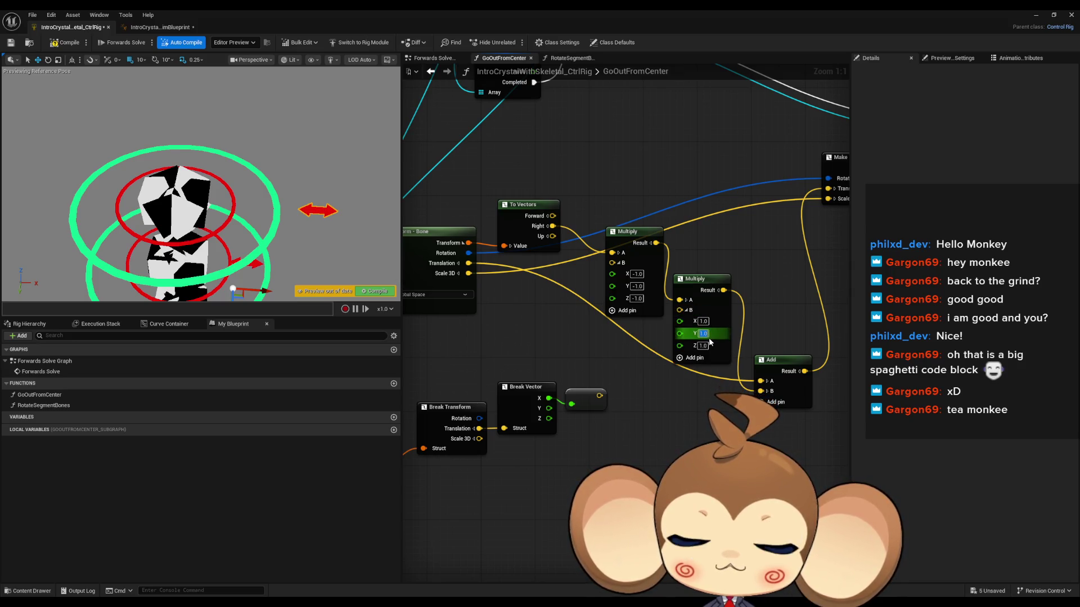
type("0")
key("Tab")
type("0")
key("Tab")
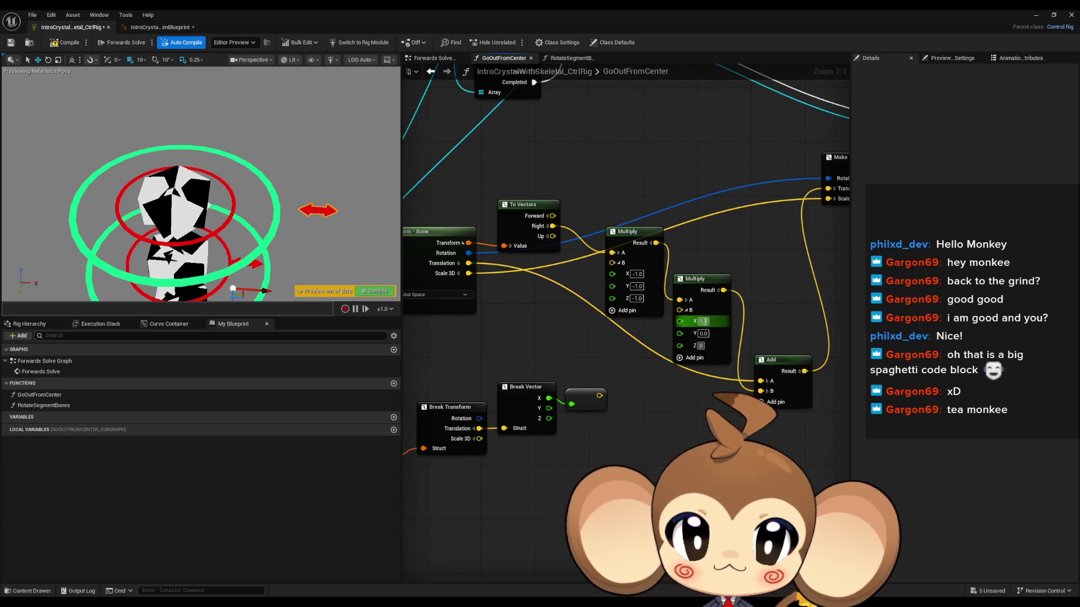
type("2000")
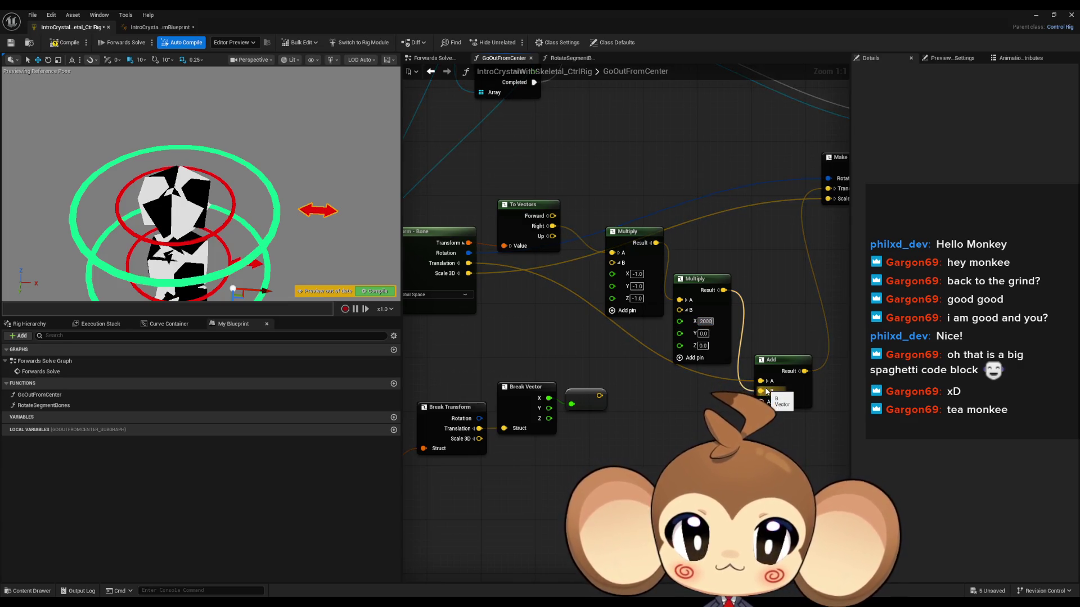
key("Return")
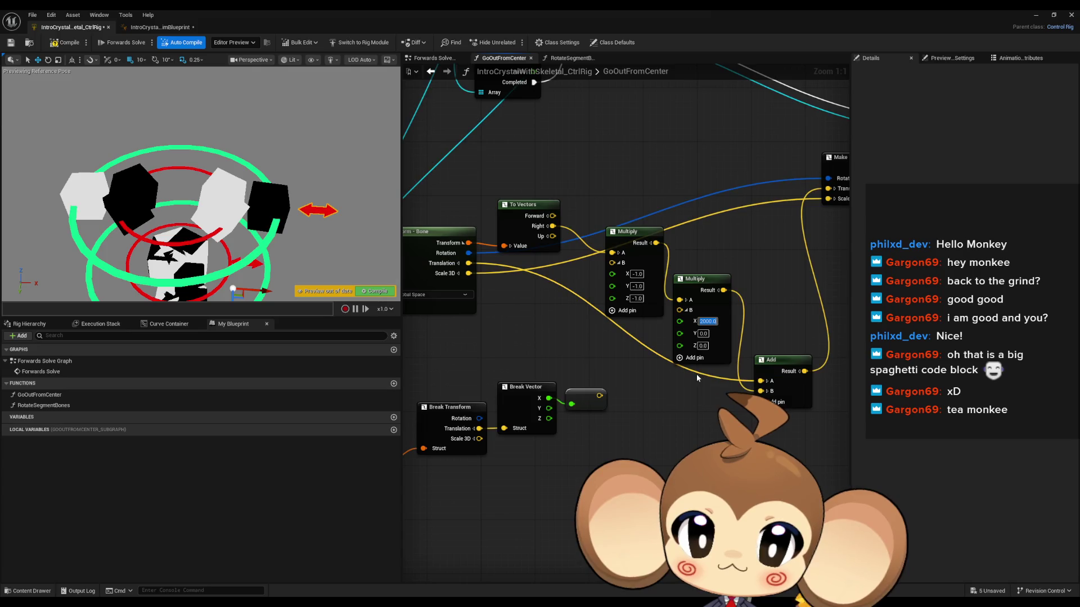
key("Tab")
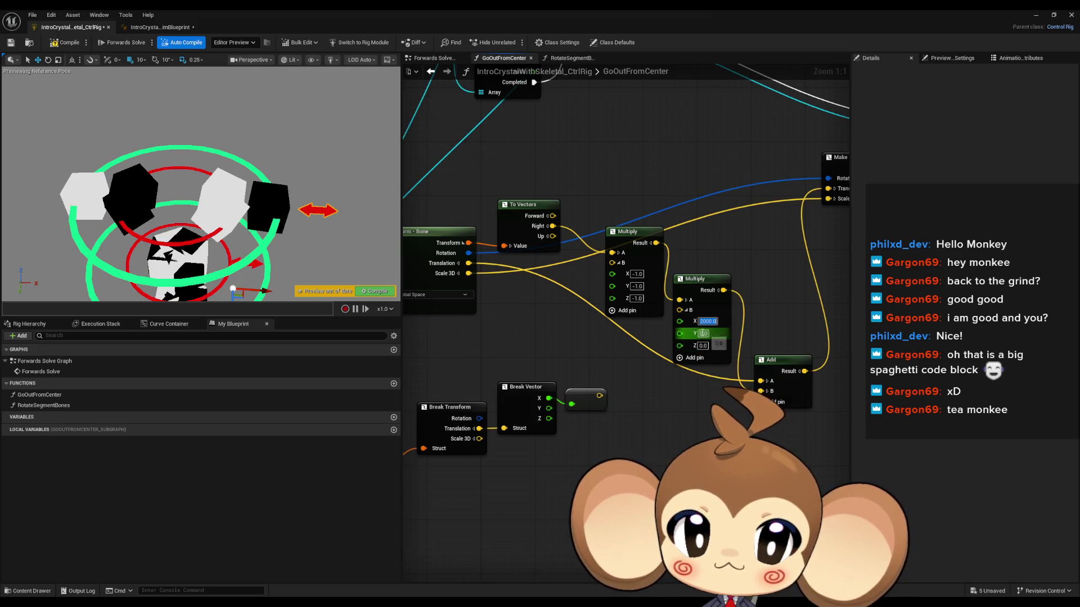
type("2000")
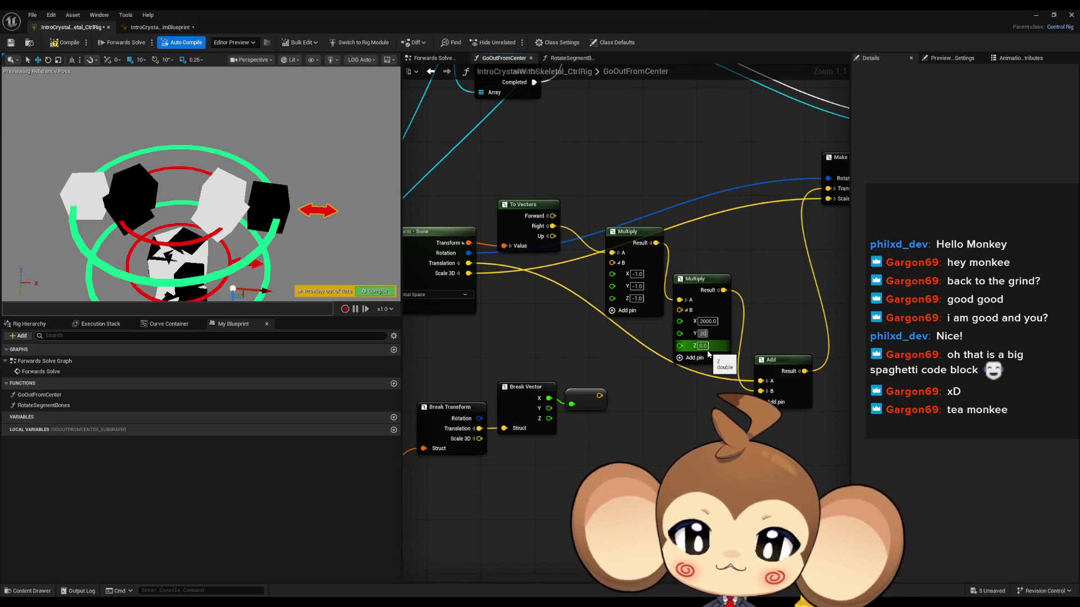
key("Tab")
type("00")
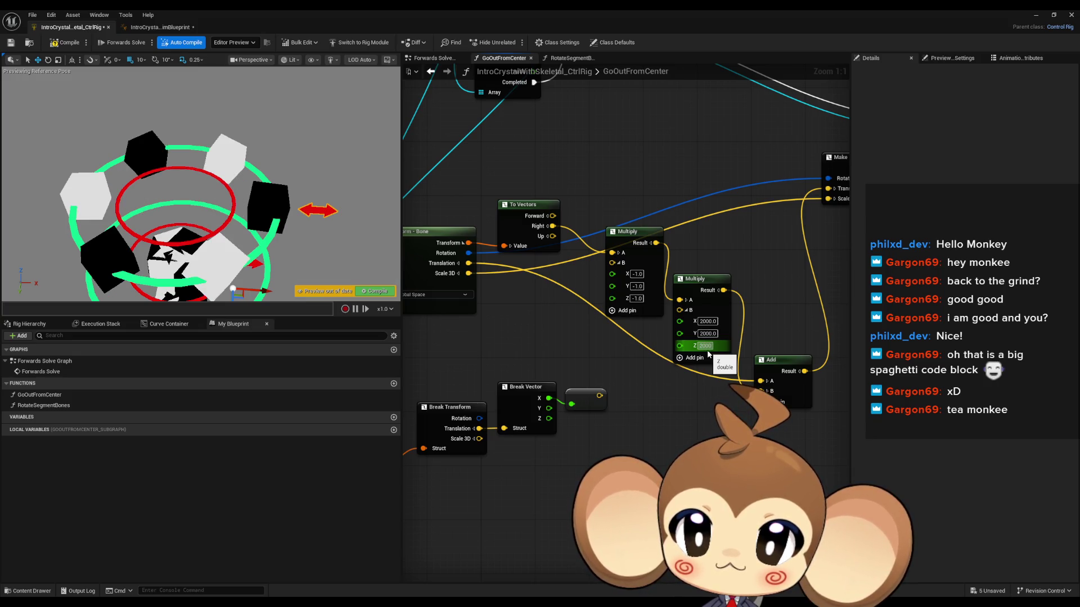
left_click_drag(686, 441, 670, 425)
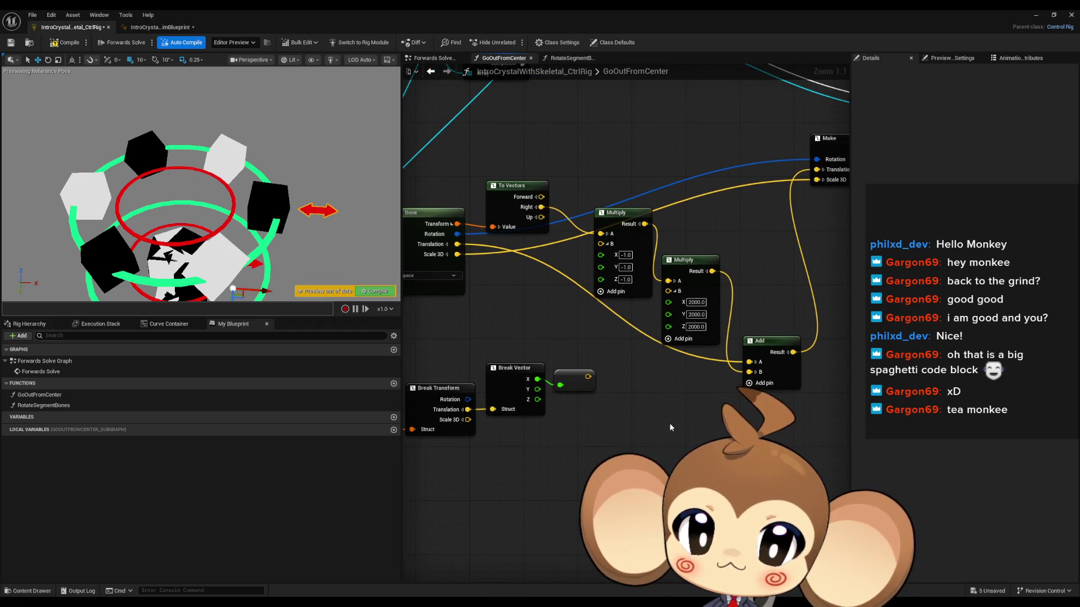
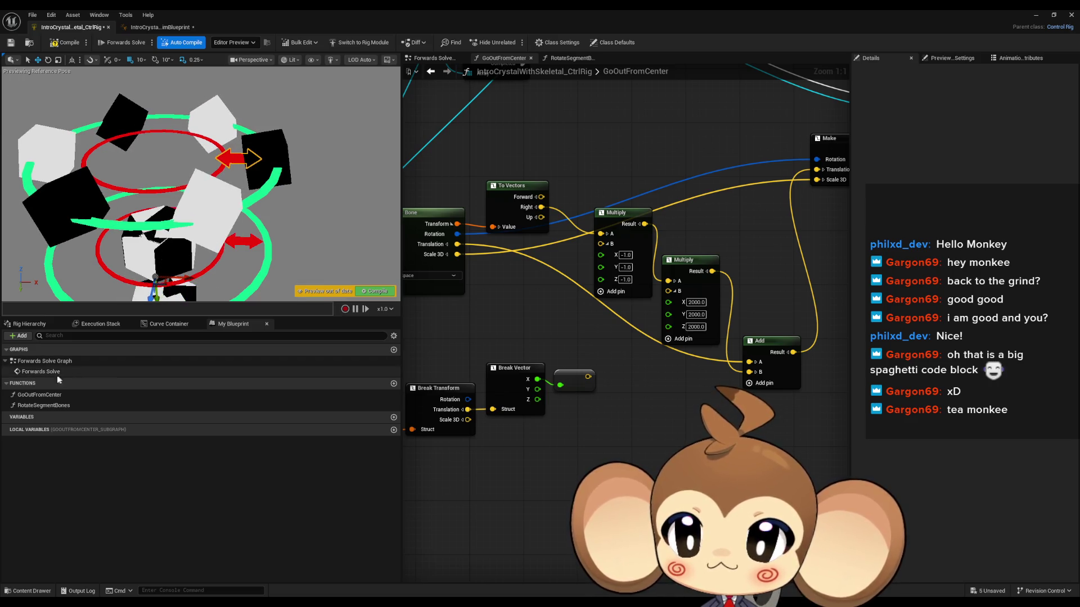
Step: Open the RotateSegmentBones function graph and pan across to its bone transform nodes
double_click(51, 406)
left_click_drag(691, 227, 619, 200)
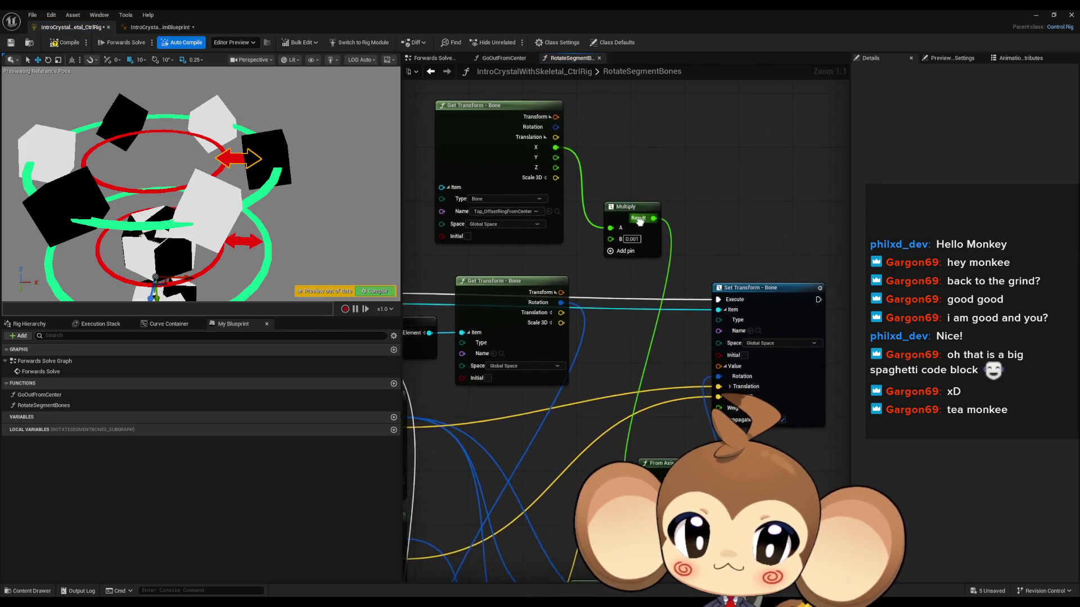
mouse_move(622, 313)
left_mouse_down()
mouse_move(773, 323)
mouse_move(691, 376)
mouse_move(686, 287)
left_mouse_up()
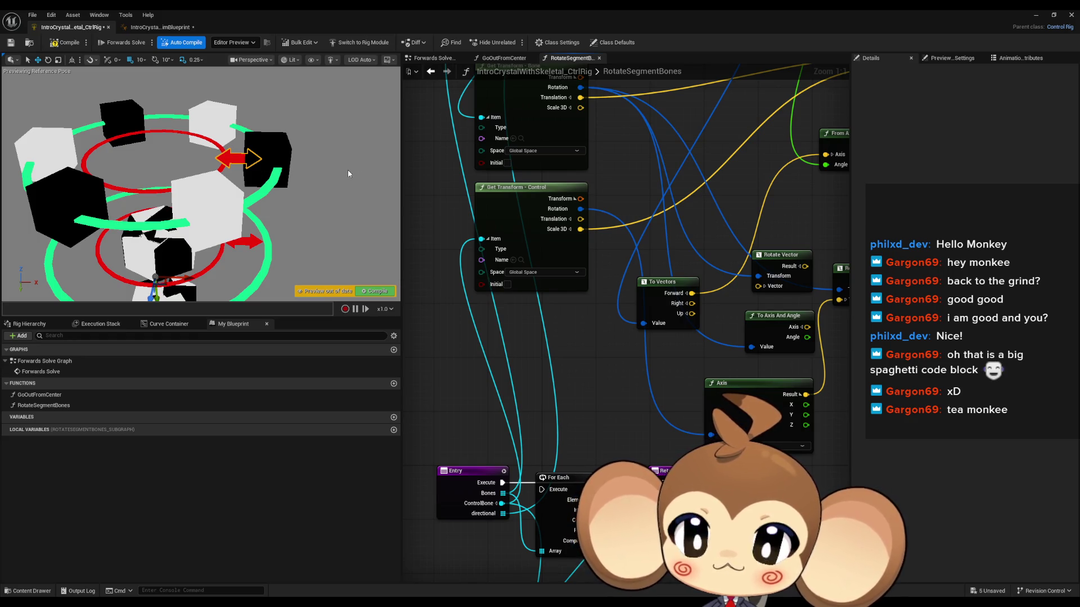
scroll(538, 522, "down", 3)
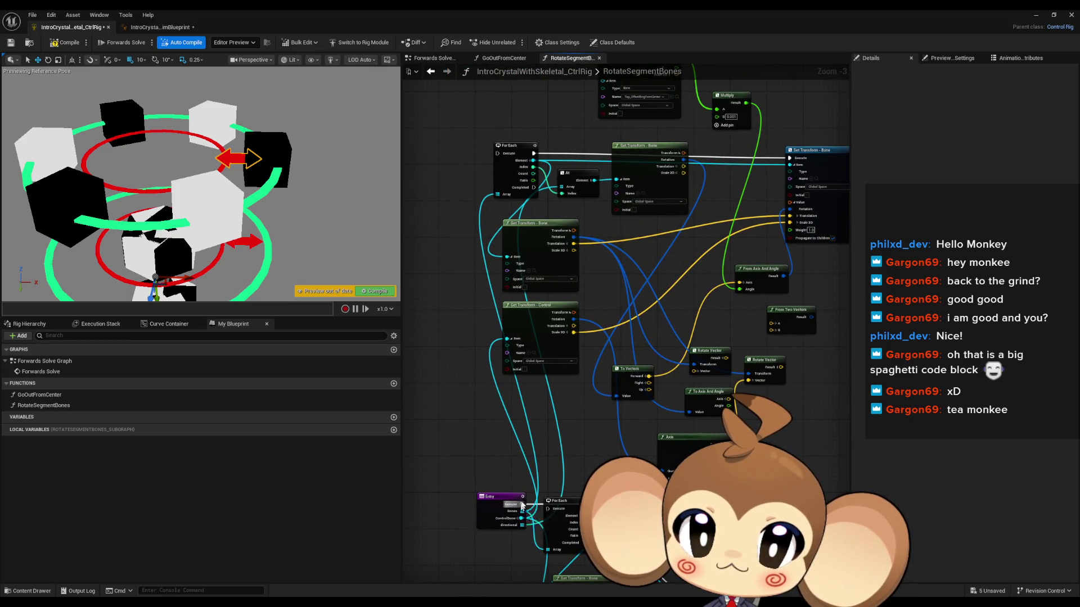
Step: Connect the Entry execution to the For Each loop and select the top offset ring control in the preview
left_click_drag(522, 505, 498, 153)
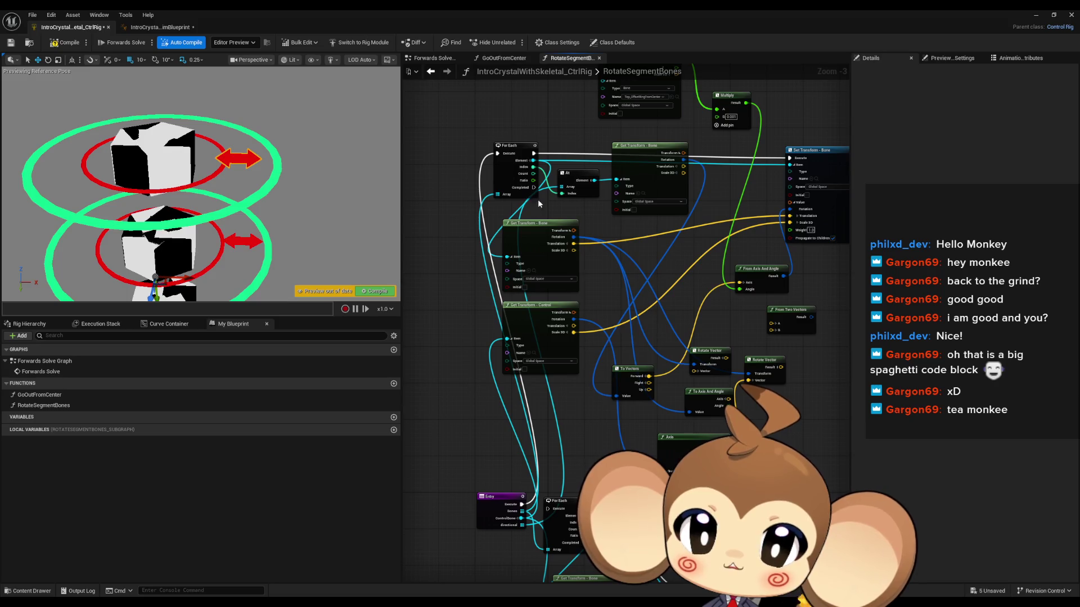
mouse_move(534, 187)
left_mouse_down()
mouse_move(564, 294)
mouse_move(596, 506)
left_mouse_up()
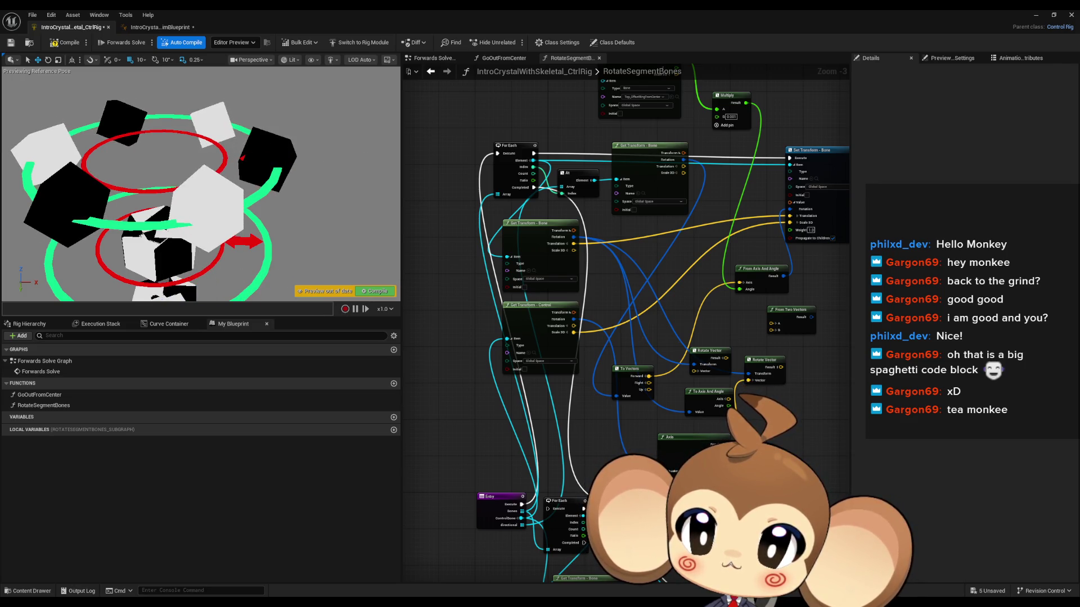
left_click(241, 158)
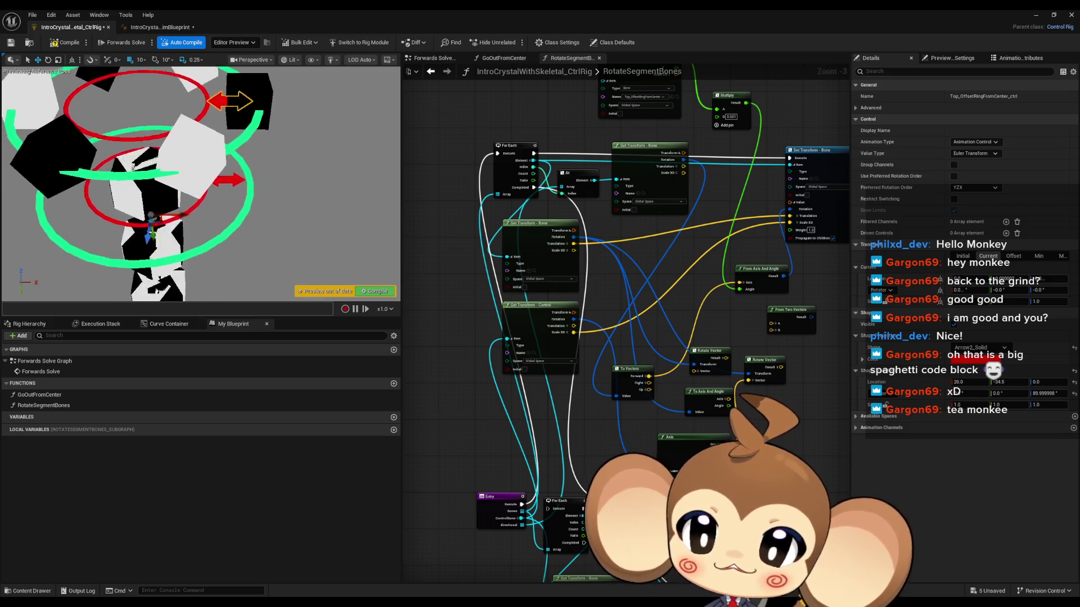
left_click_drag(706, 317, 602, 402)
Step: Try To Vectors' Right and Up outputs as the rotation axis, testing with the ring control
scroll(548, 461, "up", 4)
mouse_move(528, 454)
left_mouse_down()
mouse_move(594, 301)
mouse_move(625, 266)
mouse_move(669, 344)
left_mouse_up()
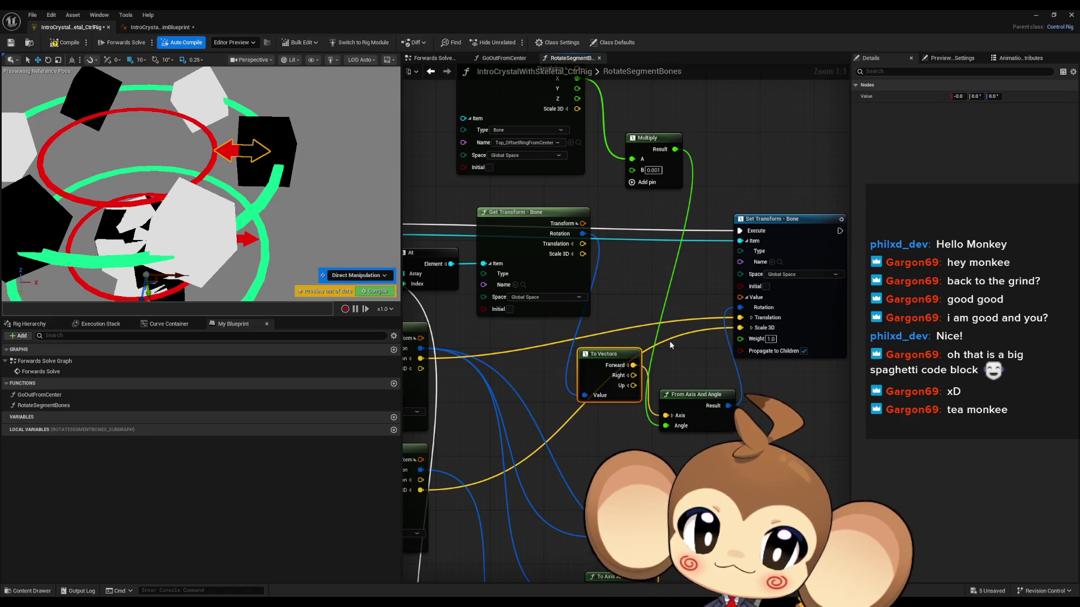
mouse_move(608, 353)
left_mouse_down()
mouse_move(588, 353)
mouse_move(666, 416)
left_mouse_up()
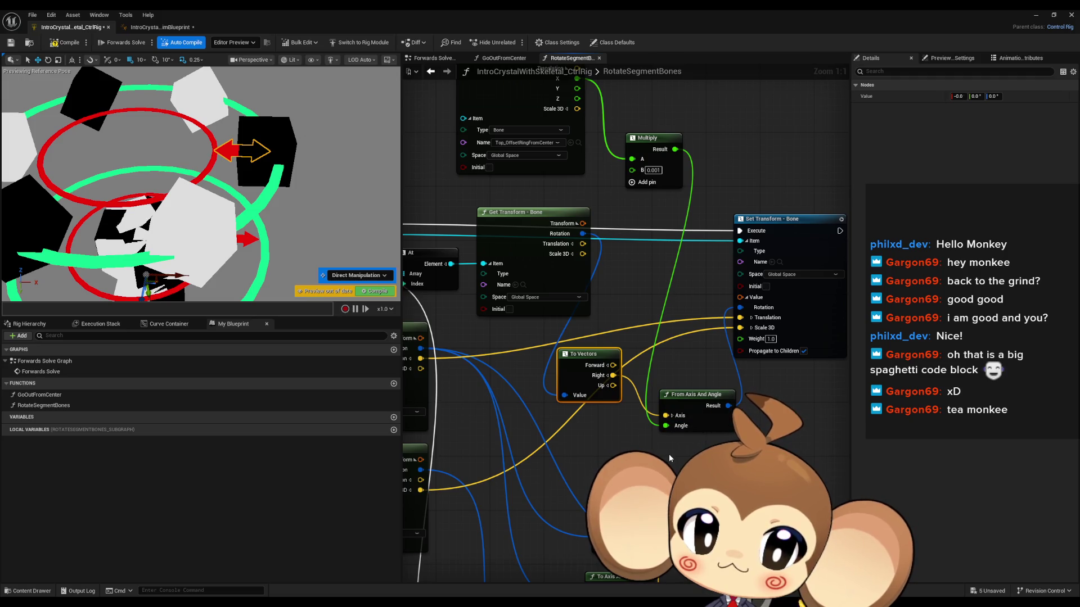
left_click_drag(620, 387, 667, 417)
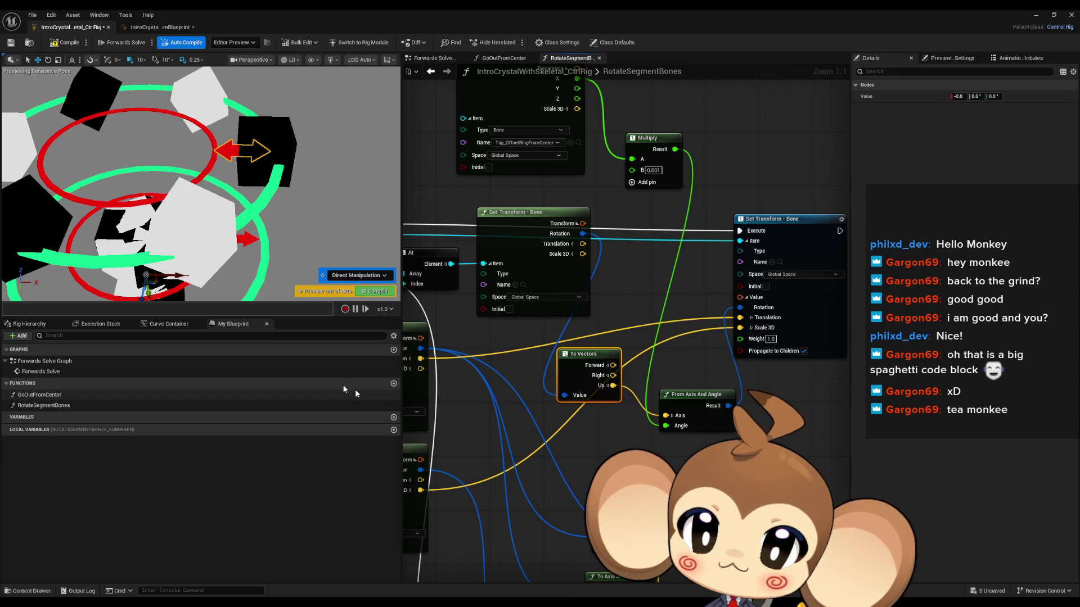
mouse_move(181, 275)
left_mouse_down()
mouse_move(225, 277)
mouse_move(165, 276)
left_mouse_up()
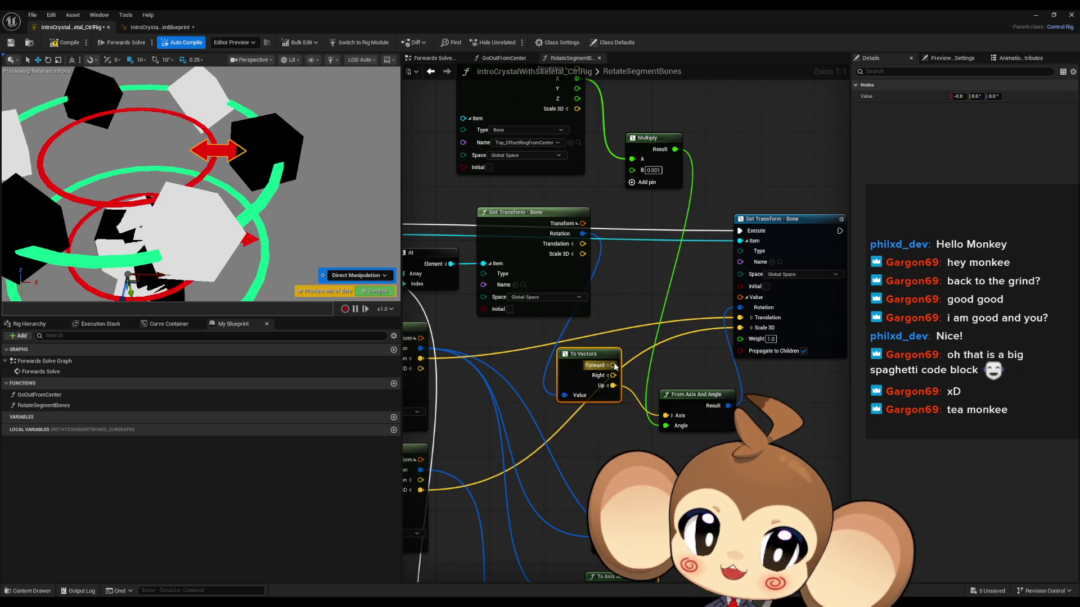
Step: Wire To Vectors' Forward output into From Axis And Angle's Axis and recheck the rotation
mouse_move(564, 340)
left_mouse_down()
mouse_move(727, 361)
mouse_move(598, 347)
mouse_move(617, 355)
left_mouse_up()
left_click_drag(667, 379, 721, 432)
left_click_drag(541, 380, 630, 347)
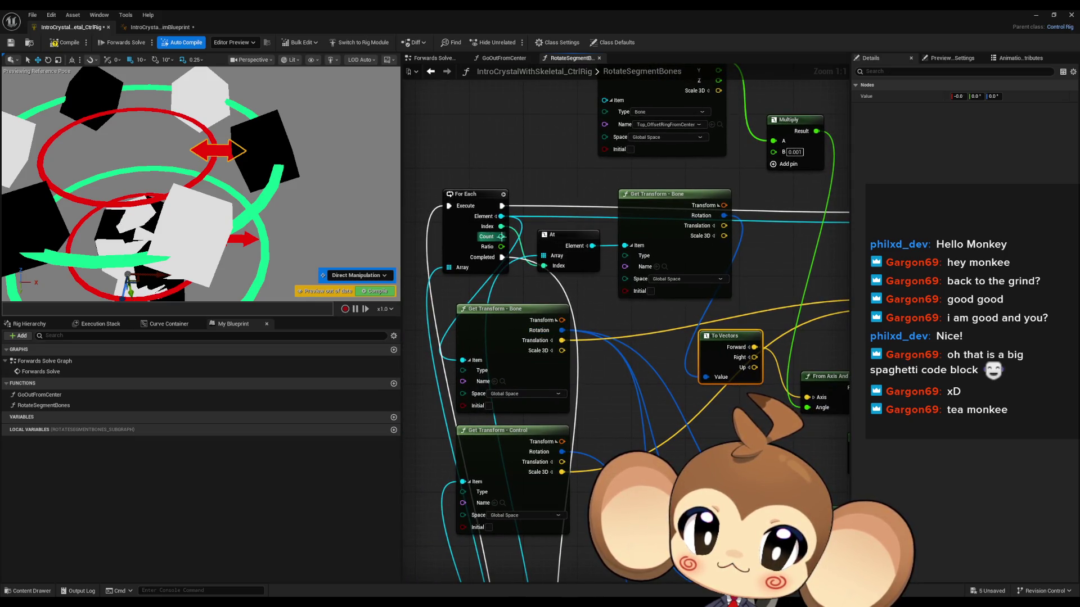
mouse_move(615, 313)
left_mouse_down()
mouse_move(571, 304)
mouse_move(531, 321)
left_mouse_up()
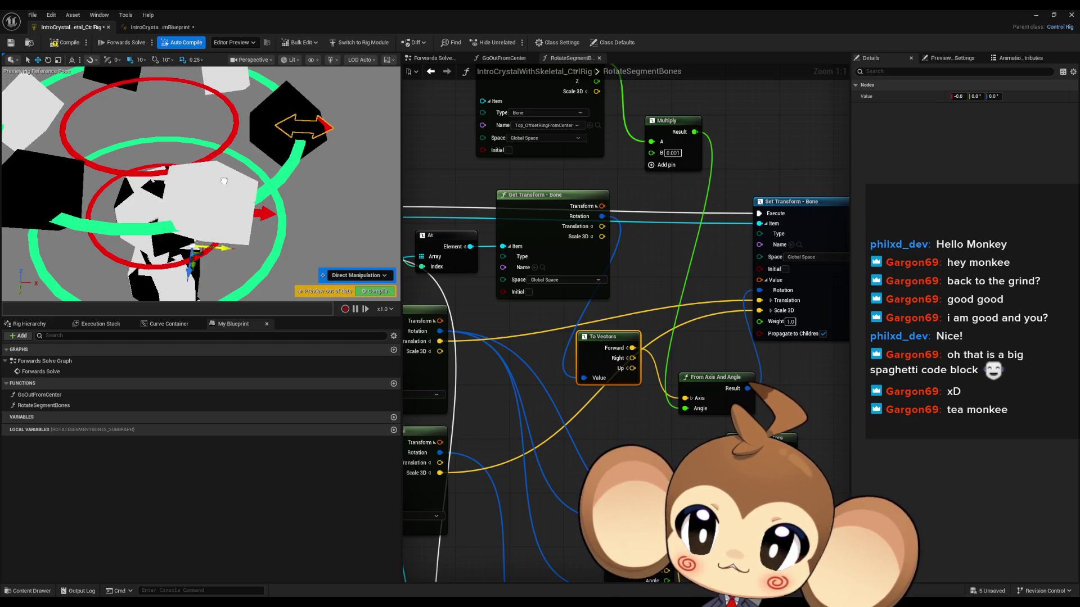
left_click_drag(251, 248, 187, 238)
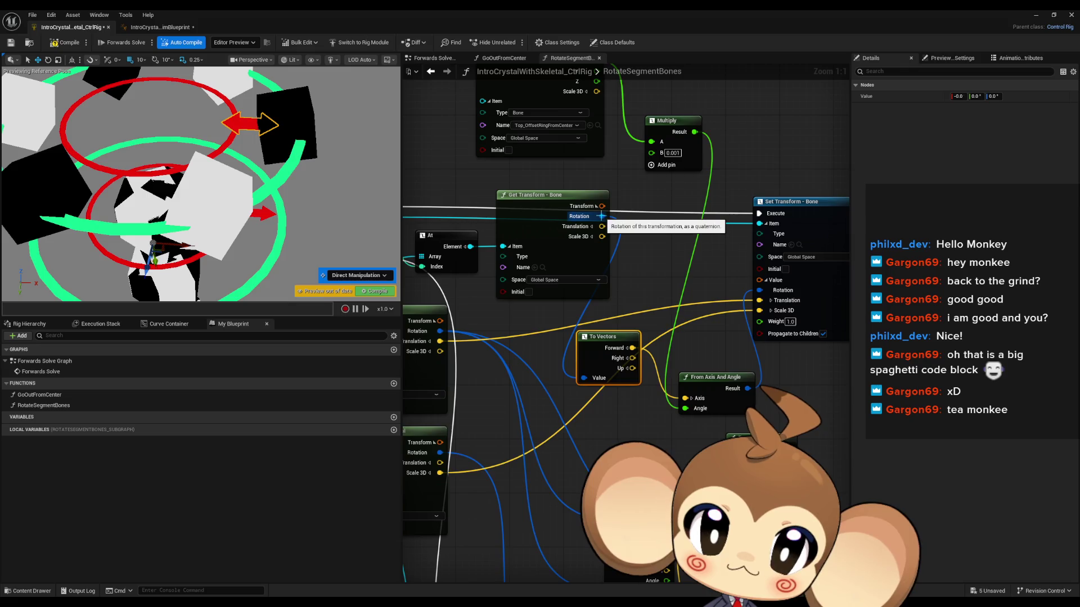
mouse_move(616, 230)
left_mouse_down()
mouse_move(569, 233)
mouse_move(602, 273)
left_mouse_up()
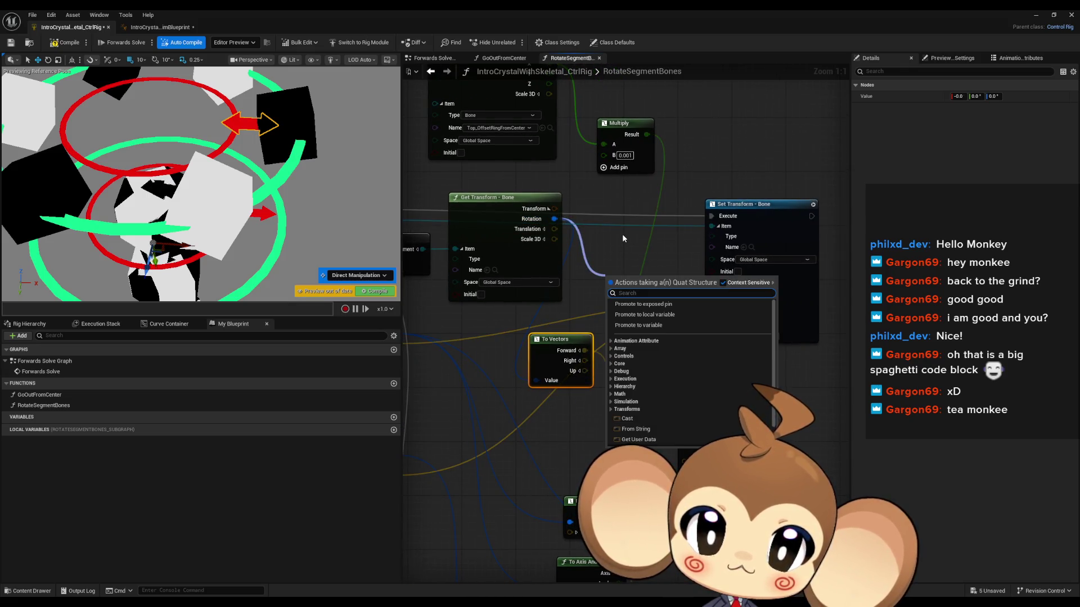
Step: Add a To Vectors node off Get Transform's Transform output, replacing a misplaced one
type("to")
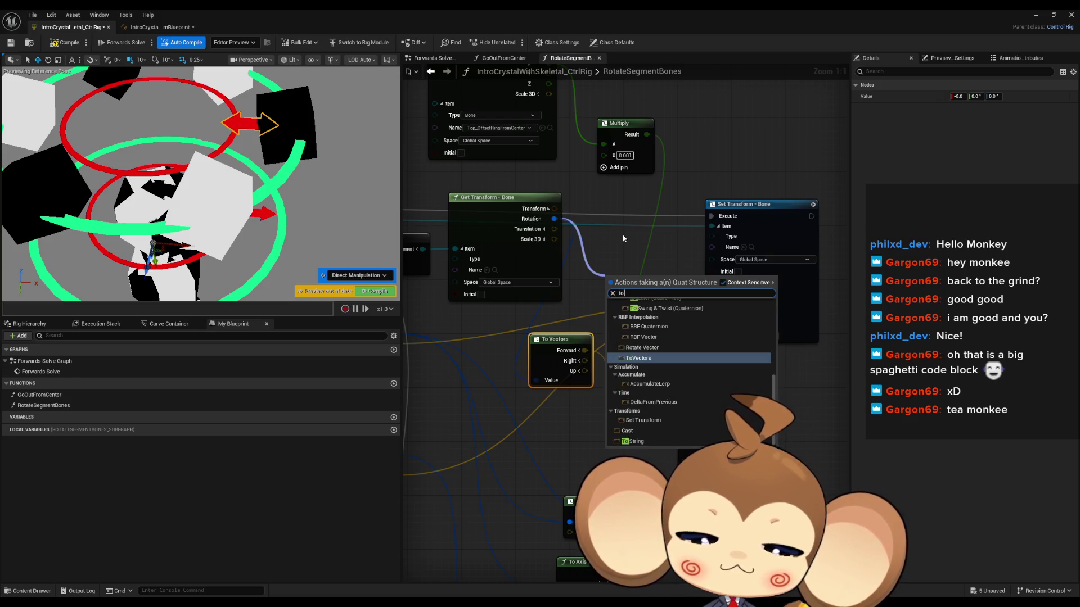
type(" vector")
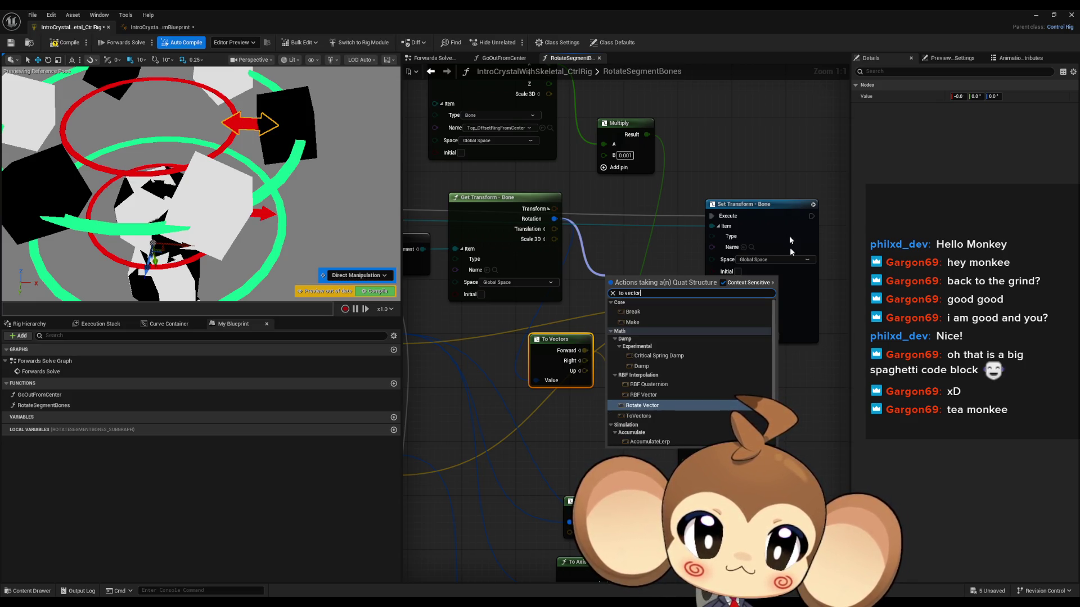
scroll(709, 406, "down", 1)
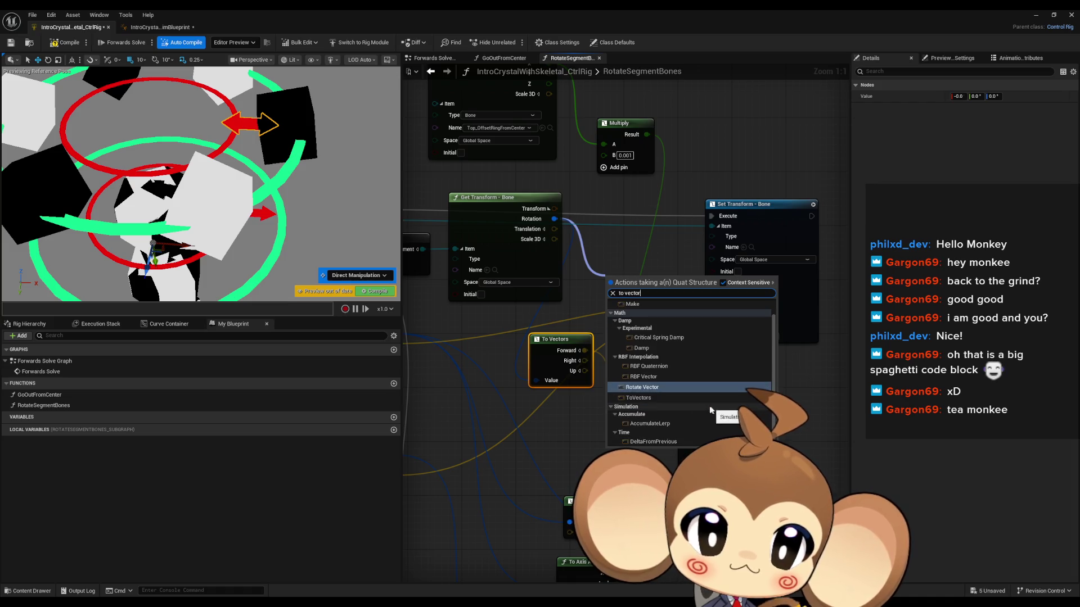
left_click(650, 398)
left_click_drag(630, 287, 611, 248)
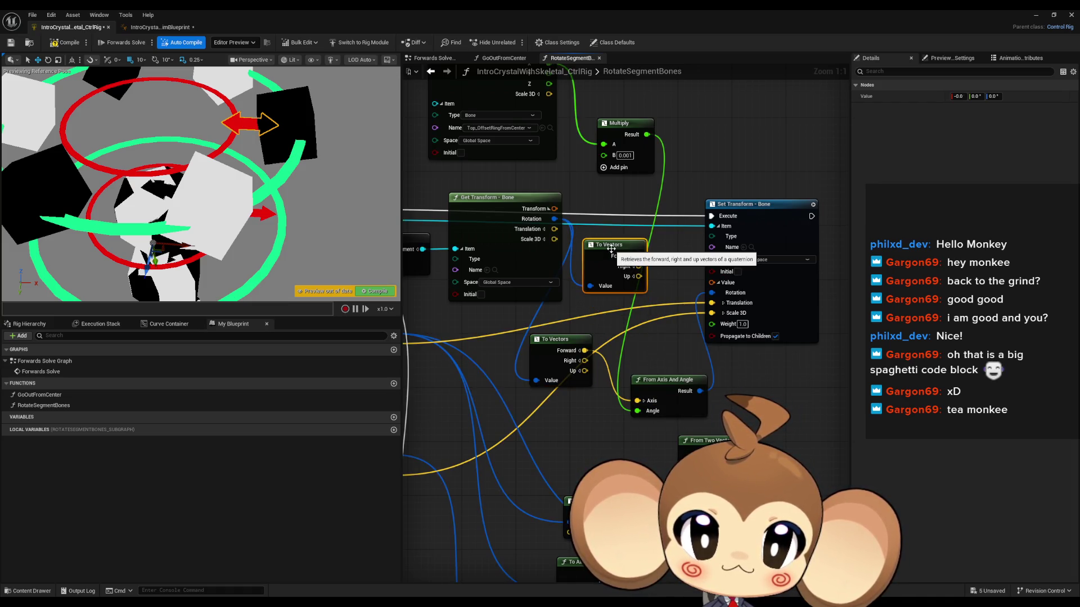
key("Delete")
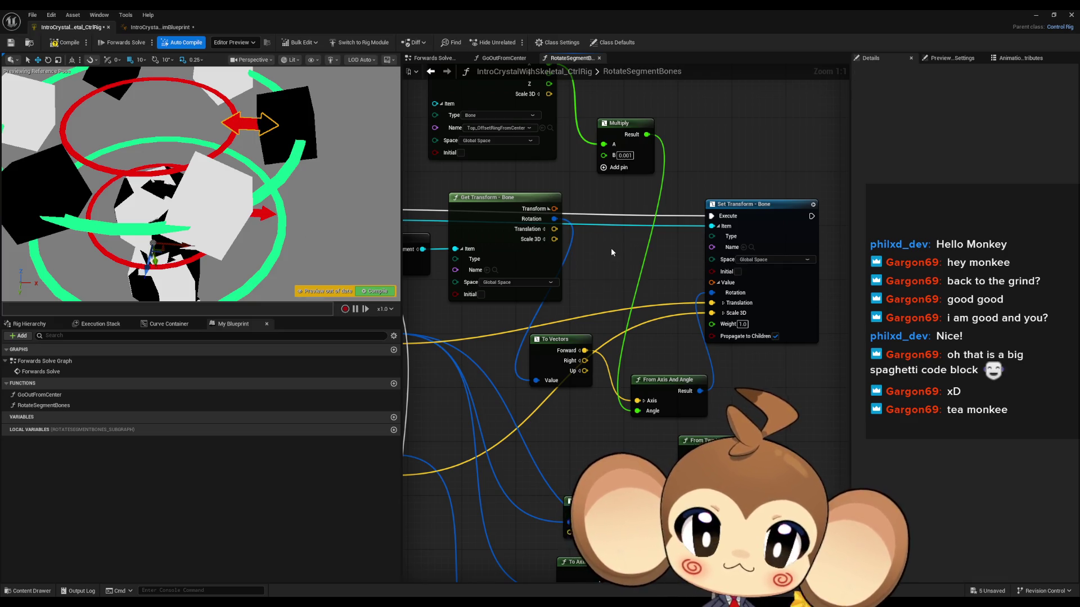
left_click_drag(552, 210, 608, 274)
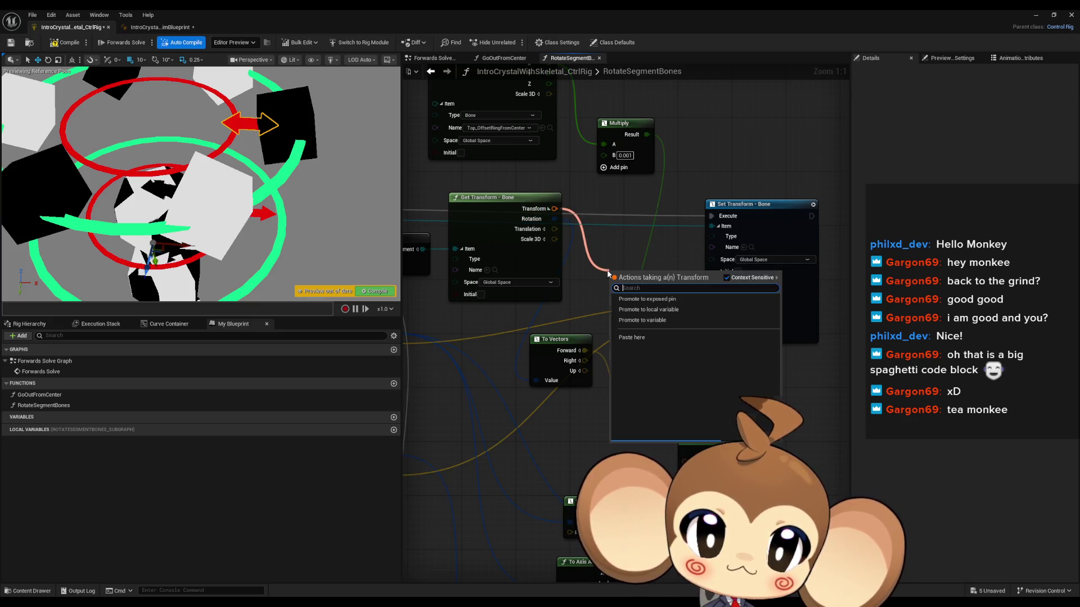
type("to vectors")
key("Return")
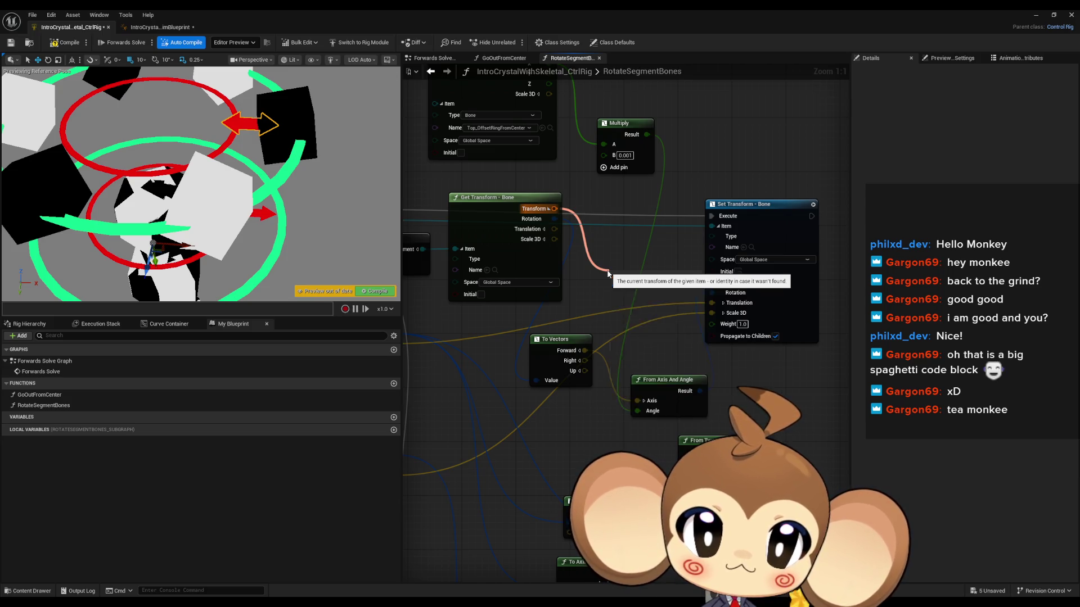
mouse_move(628, 297)
left_mouse_down()
mouse_move(607, 290)
mouse_move(639, 371)
mouse_move(641, 469)
mouse_move(652, 467)
mouse_move(639, 401)
left_mouse_up()
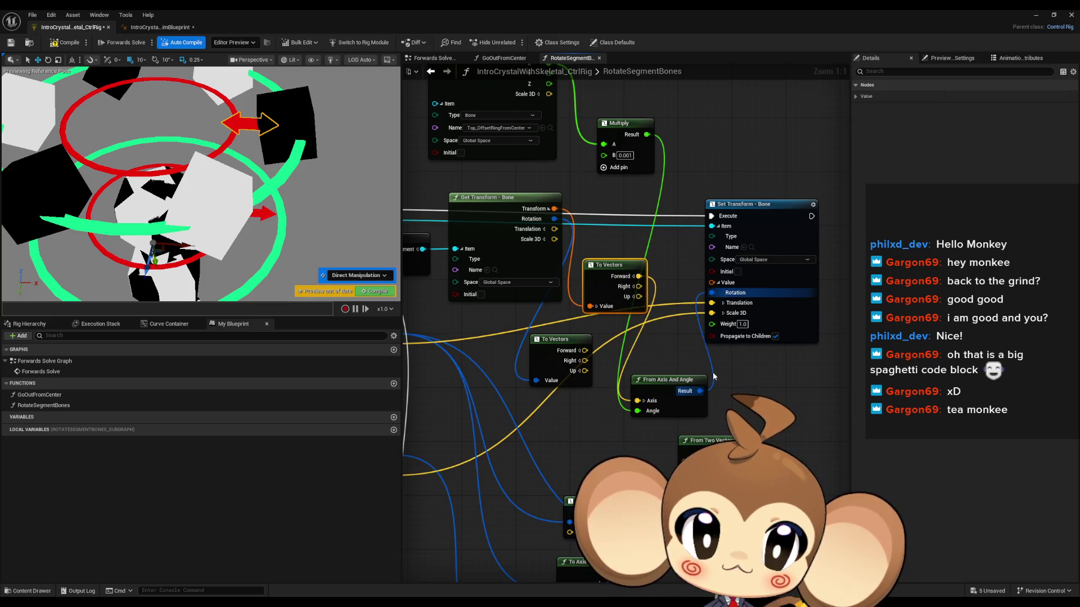
left_click_drag(609, 268, 609, 282)
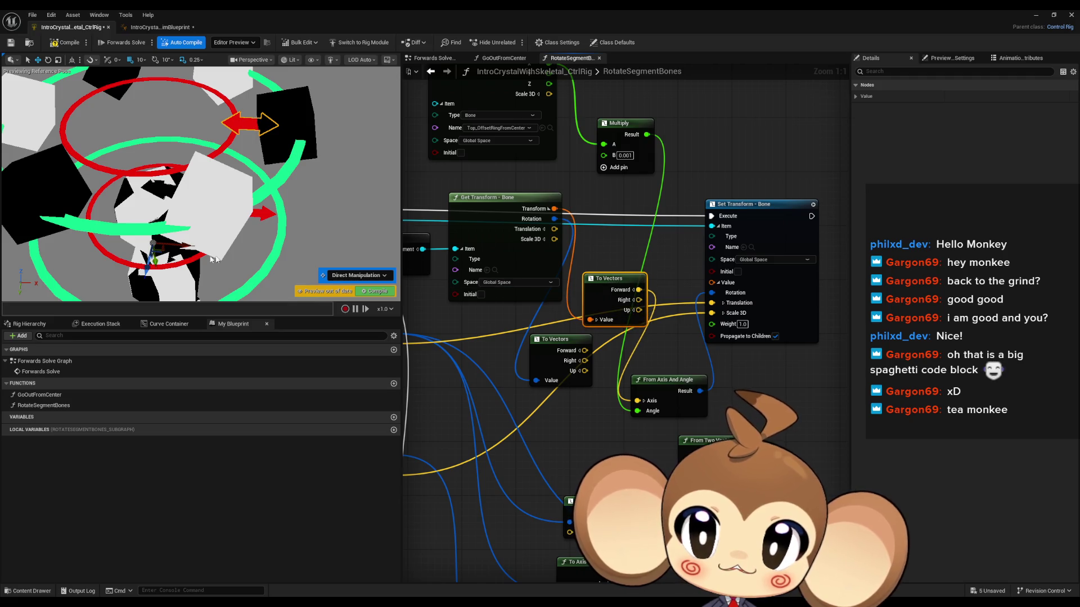
Step: Test Right, Up and Forward as the rotation axis by moving the rig control
left_click_drag(185, 248, 220, 248)
left_click_drag(638, 300, 637, 401)
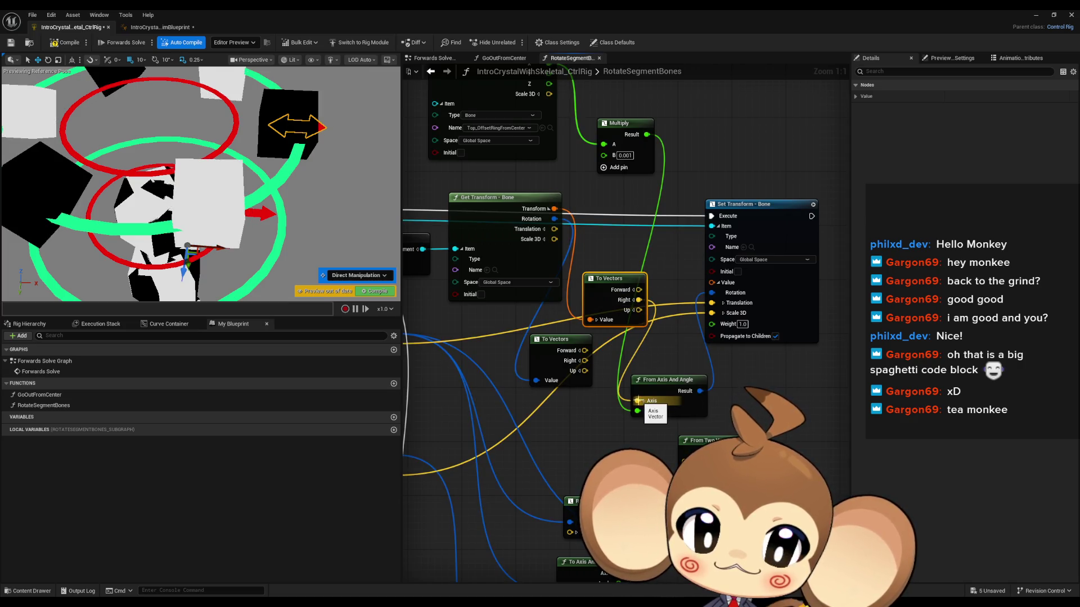
left_click_drag(639, 309, 637, 401)
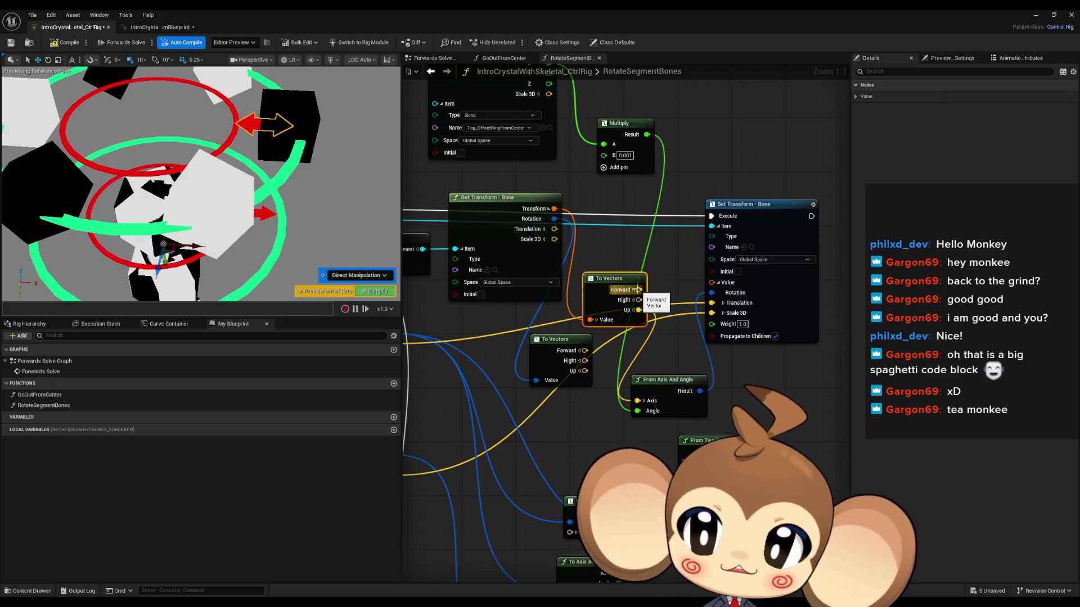
mouse_move(637, 290)
left_mouse_down()
mouse_move(648, 390)
mouse_move(639, 401)
left_mouse_up()
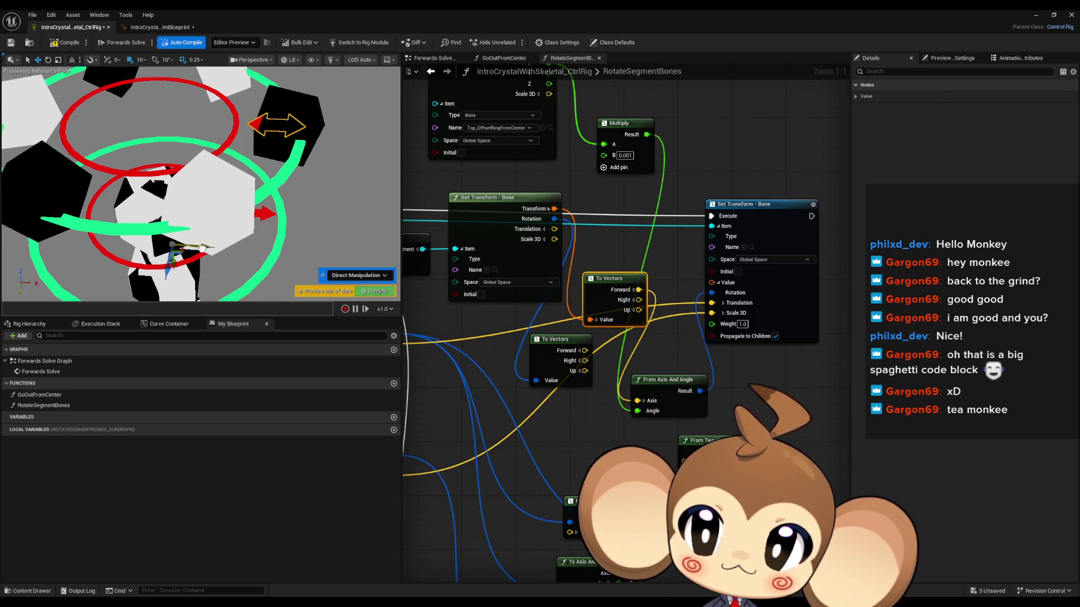
left_click_drag(333, 262, 210, 254)
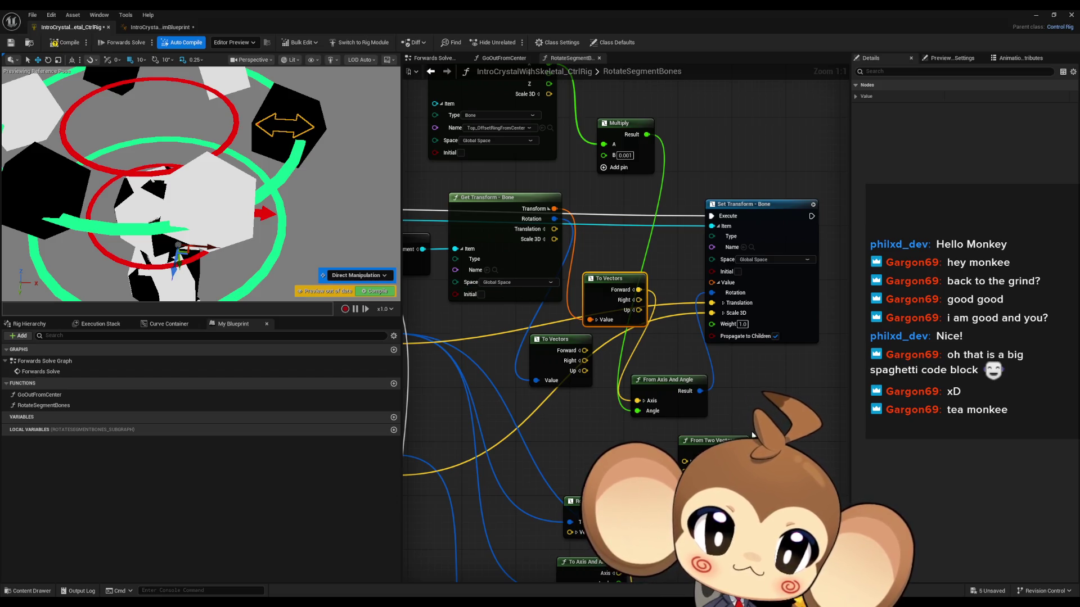
Step: Add a From Two Vectors quaternion node from Set Transform - Bone's Rotation pin and position it
left_click_drag(711, 292, 785, 404)
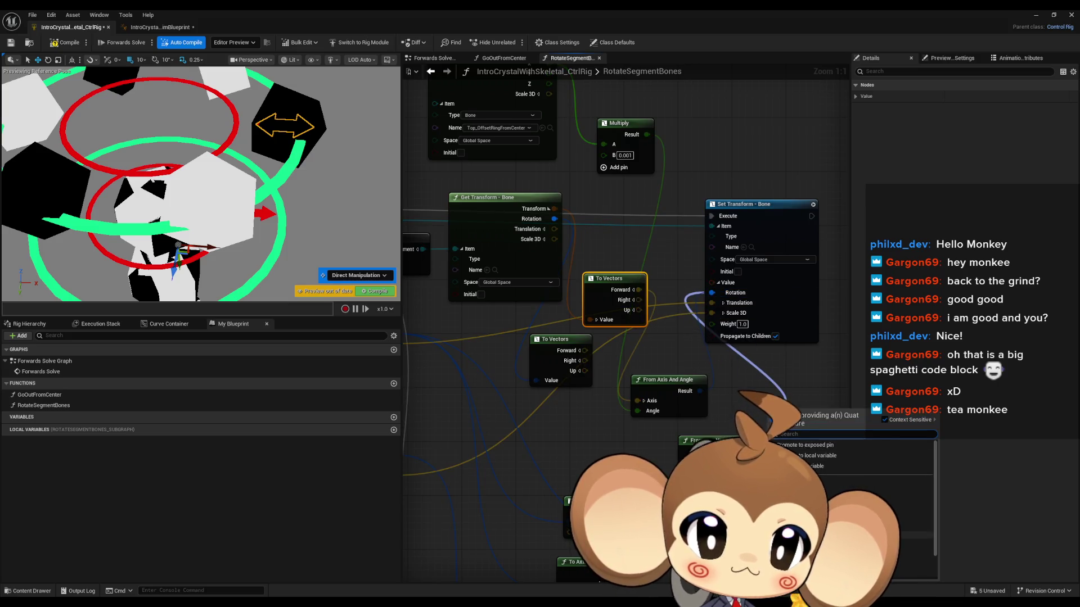
scroll(883, 509, "down", 3)
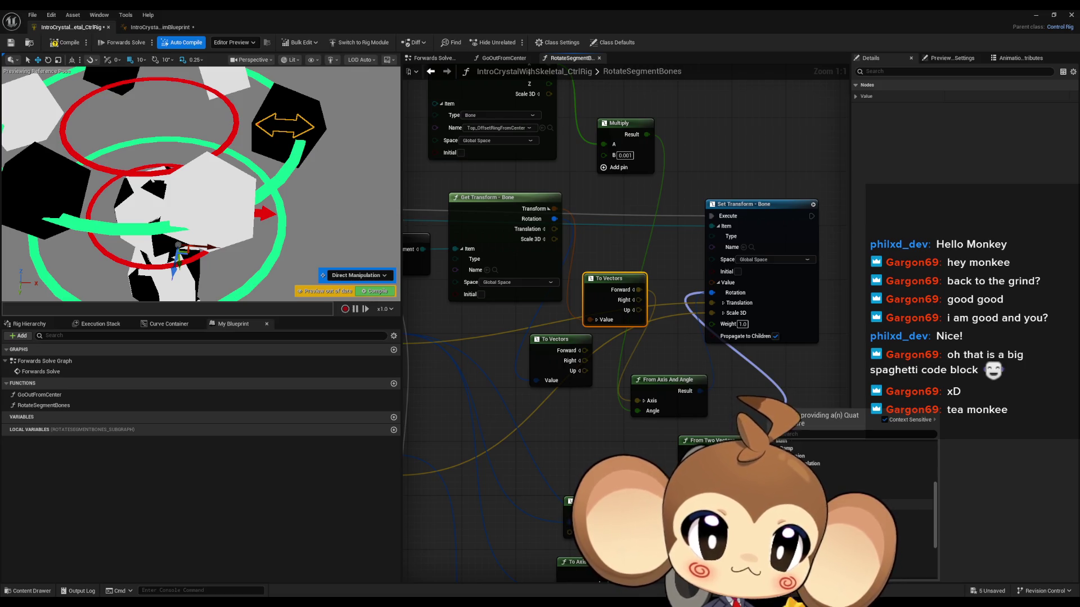
scroll(855, 506, "up", 3)
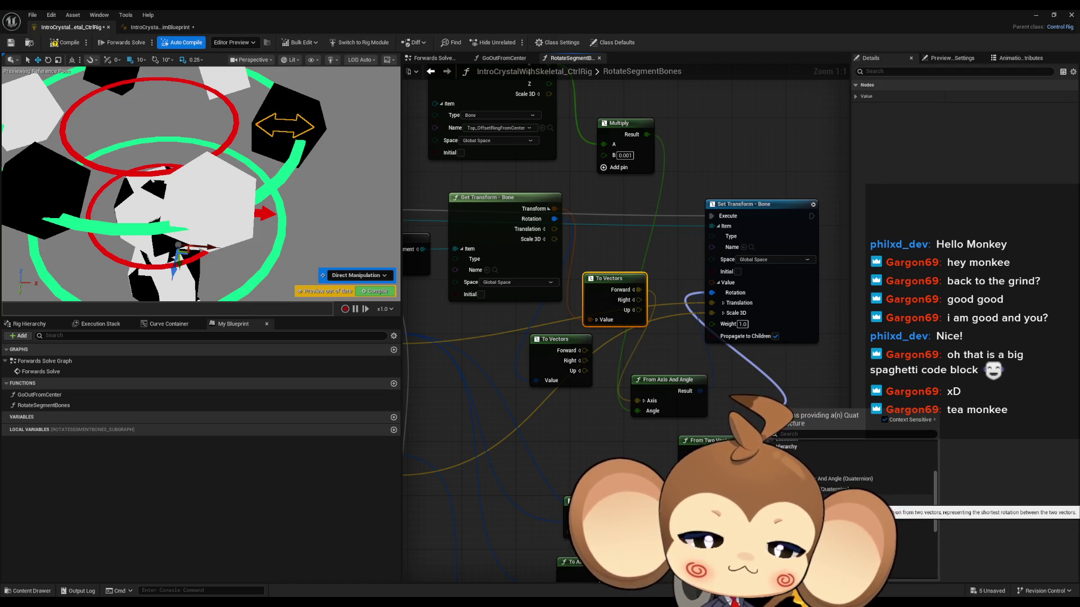
left_click(832, 500)
left_click_drag(800, 417, 766, 375)
mouse_move(703, 366)
left_mouse_down()
mouse_move(647, 335)
mouse_move(673, 335)
left_mouse_up()
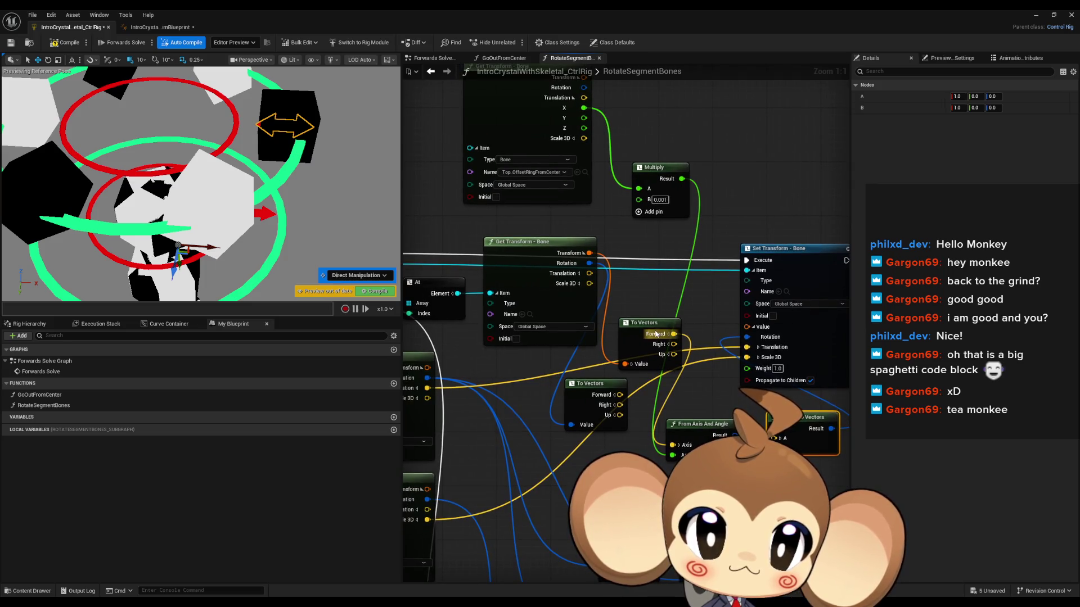
Step: Move the To Vectors node upward to tidy the graph
left_click_drag(630, 275, 753, 311)
scroll(753, 311, "down", 2)
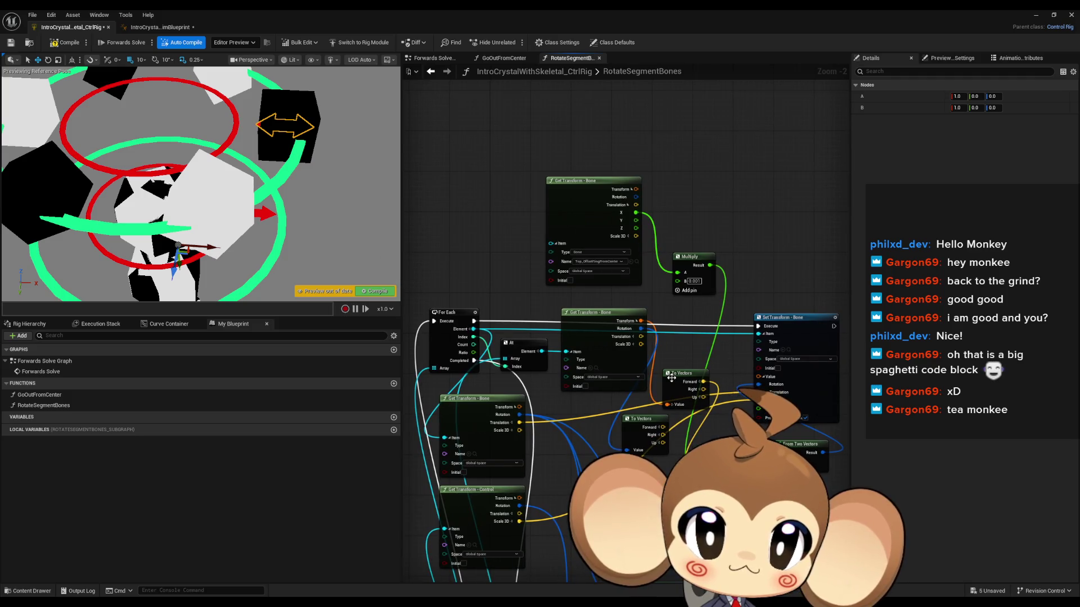
scroll(674, 375, "up", 2)
left_click(696, 349)
mouse_move(695, 348)
left_mouse_down()
mouse_move(692, 329)
mouse_move(679, 351)
left_mouse_up()
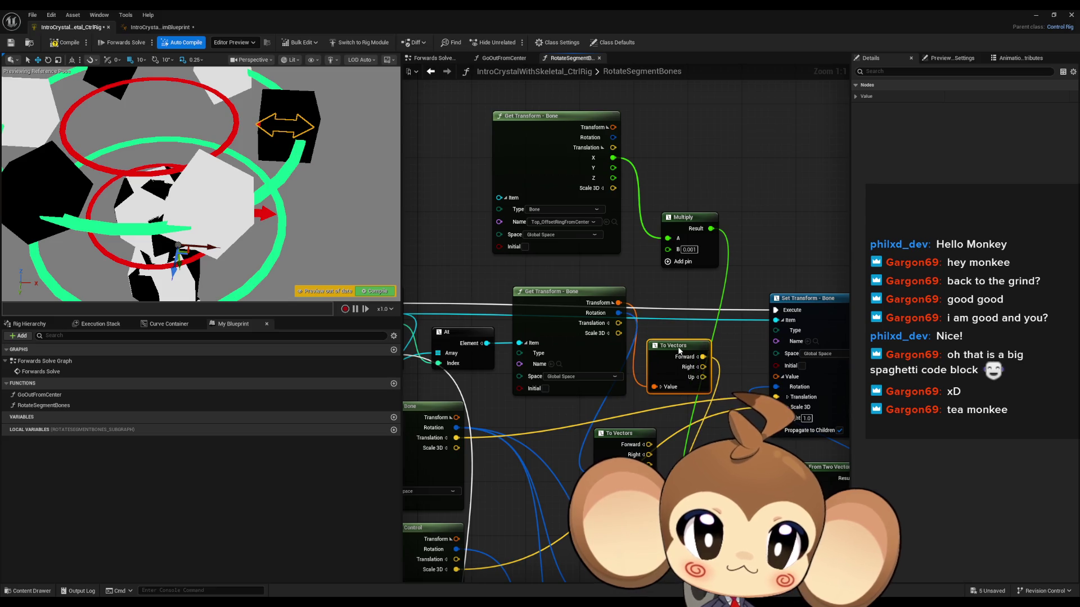
Step: Shift the Rotate Vector node left and pull a new wire from the loop bone's Rotation
scroll(678, 405, "down", 2)
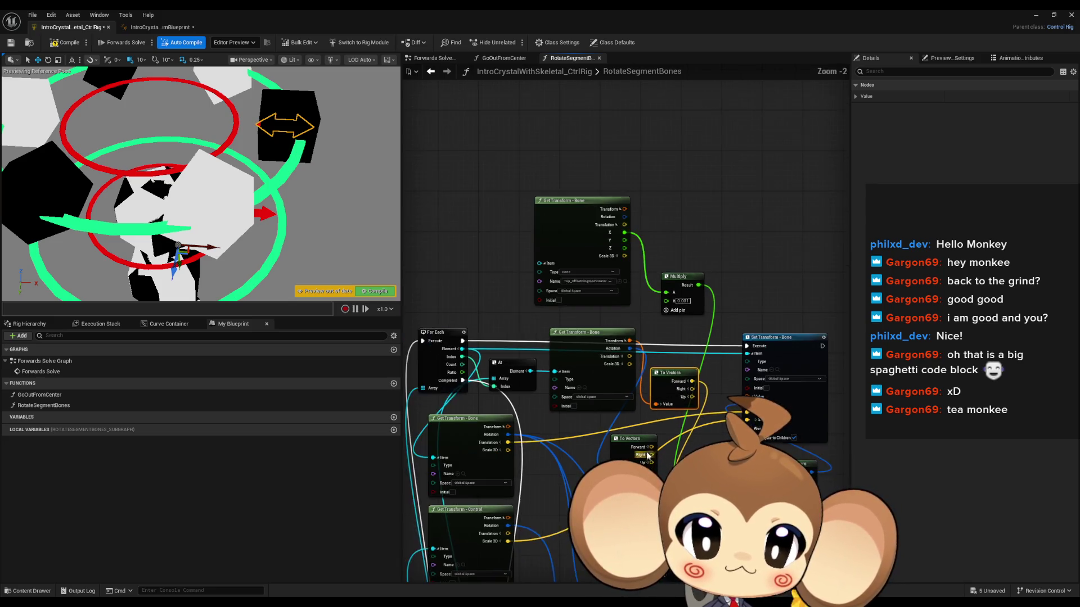
scroll(657, 400, "up", 1)
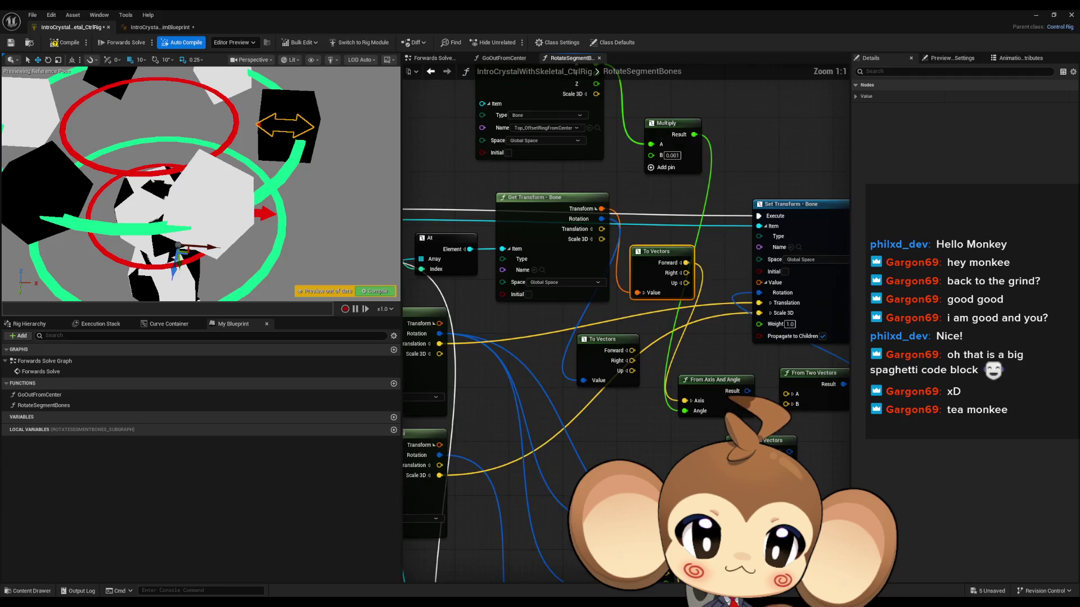
scroll(657, 399, "down", 1)
scroll(657, 399, "up", 2)
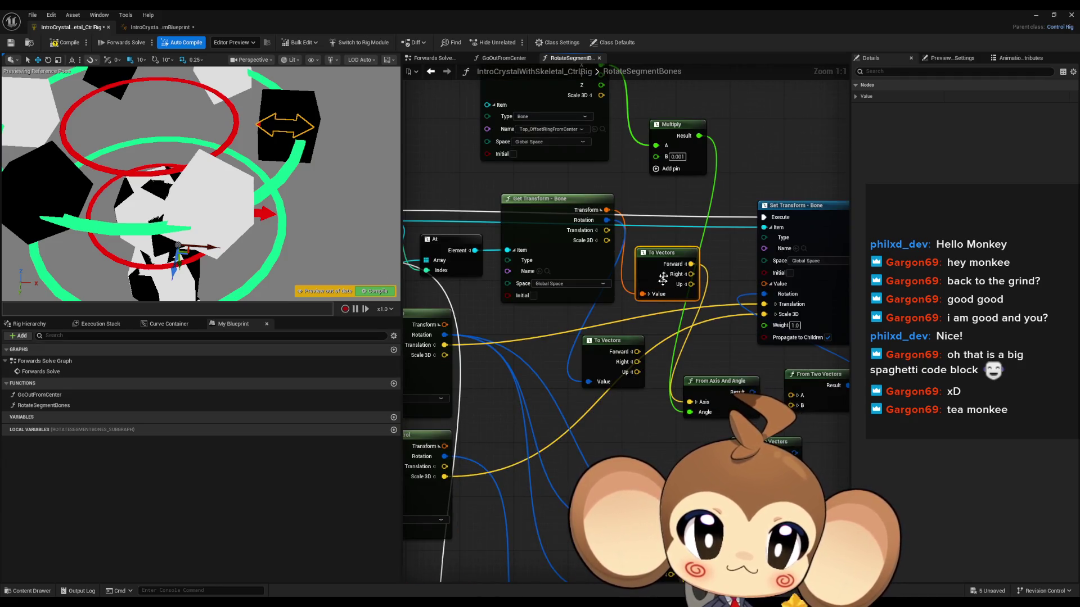
scroll(654, 284, "down", 3)
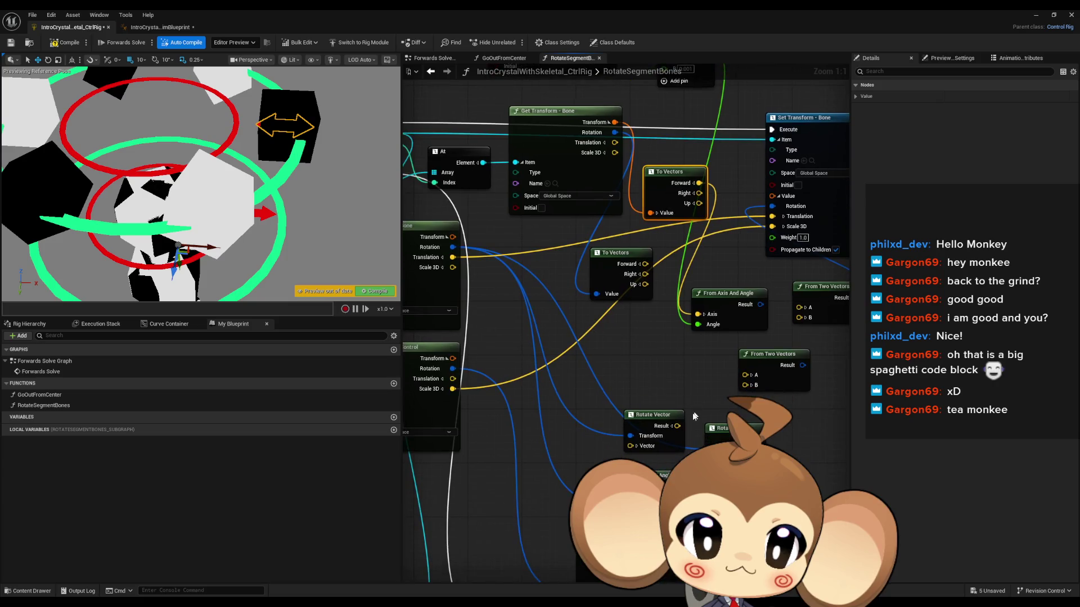
mouse_move(649, 414)
left_mouse_down()
mouse_move(610, 402)
mouse_move(595, 423)
mouse_move(654, 419)
mouse_move(610, 390)
mouse_move(635, 395)
mouse_move(621, 376)
mouse_move(620, 415)
left_mouse_up()
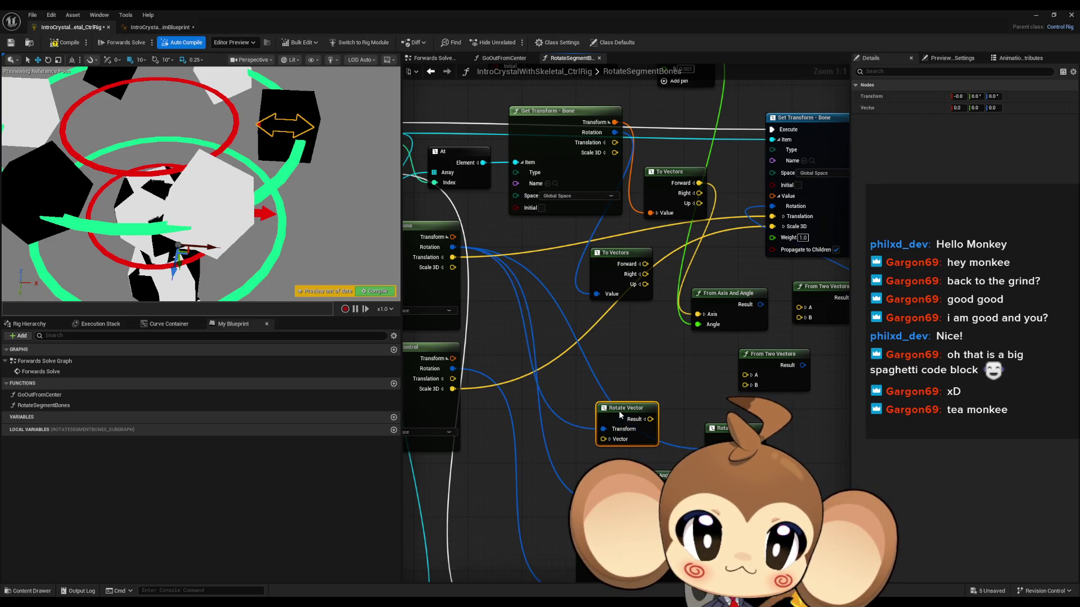
left_click_drag(568, 372, 682, 439)
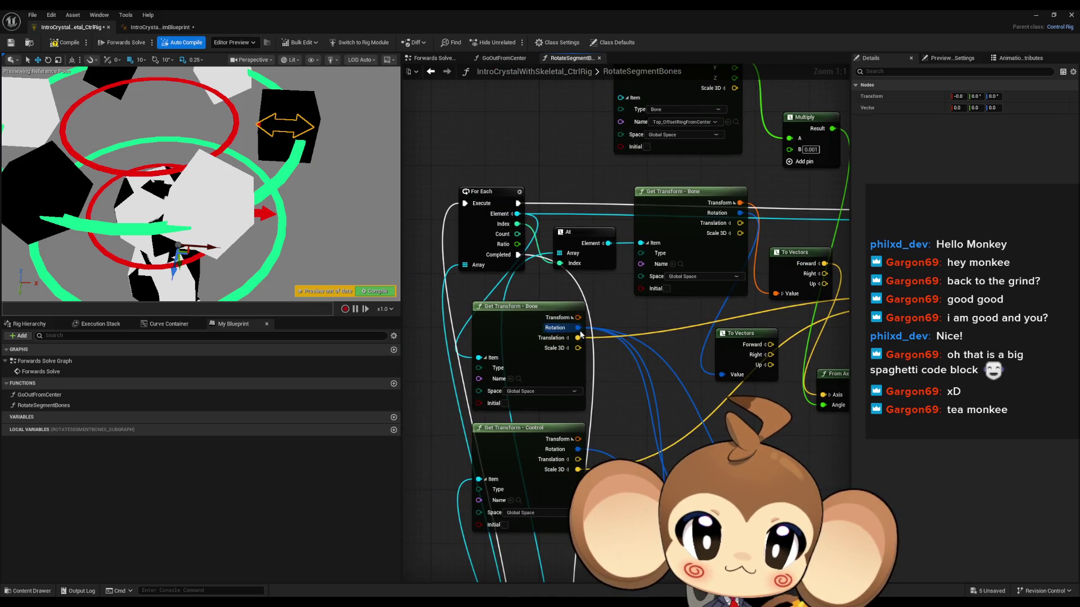
mouse_move(578, 328)
left_mouse_down()
mouse_move(585, 455)
mouse_move(670, 467)
mouse_move(742, 437)
left_mouse_up()
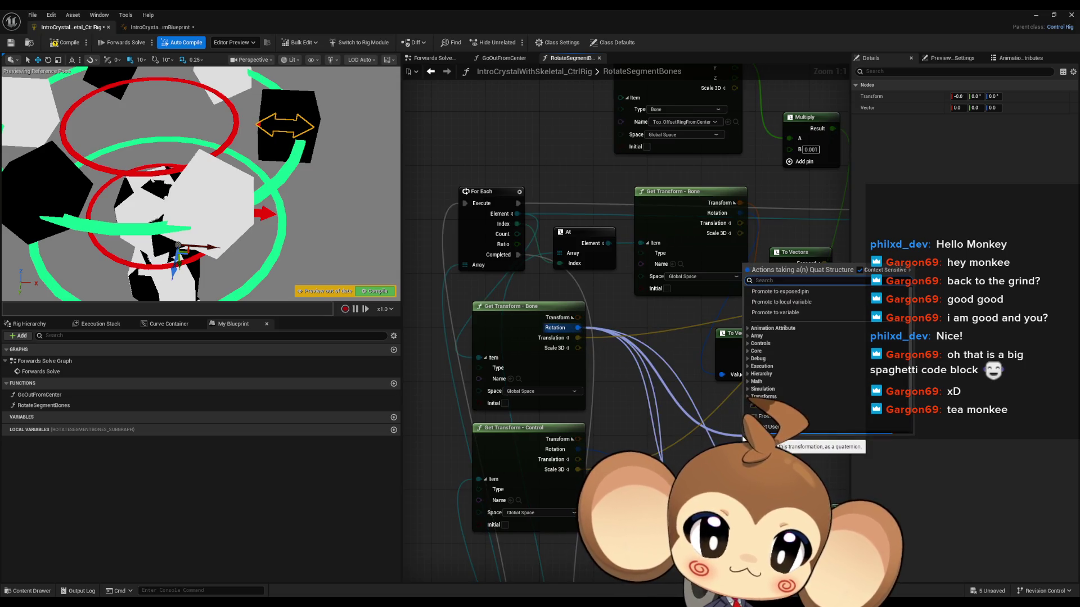
Step: Add a To Vectors node and try its Right, Up and Forward outputs into From Two Vectors
type("to vectors")
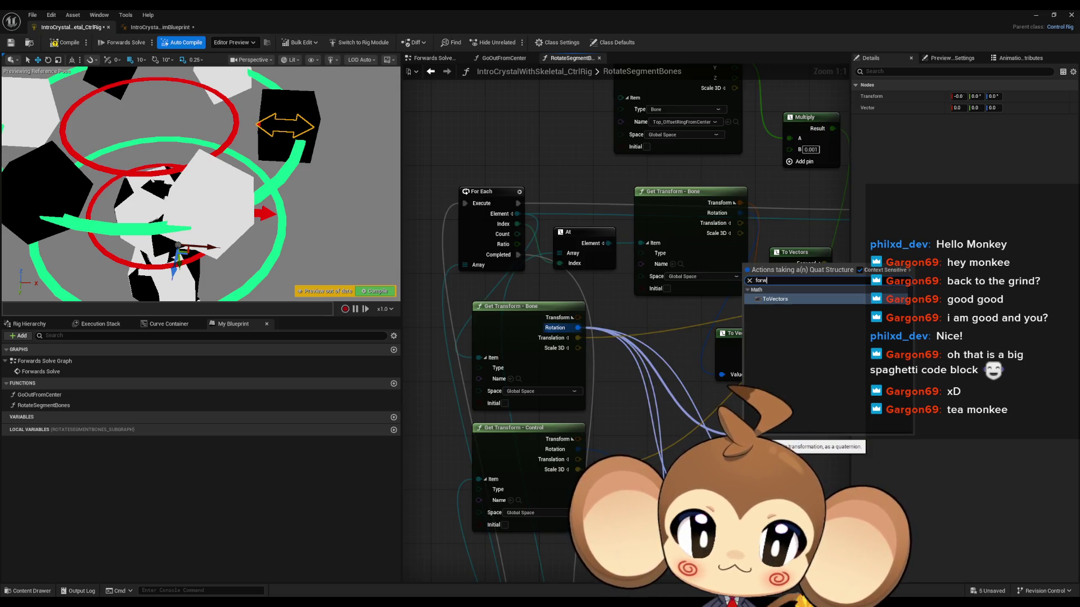
key("Return")
mouse_move(792, 432)
left_mouse_down()
mouse_move(574, 416)
mouse_move(564, 406)
left_mouse_up()
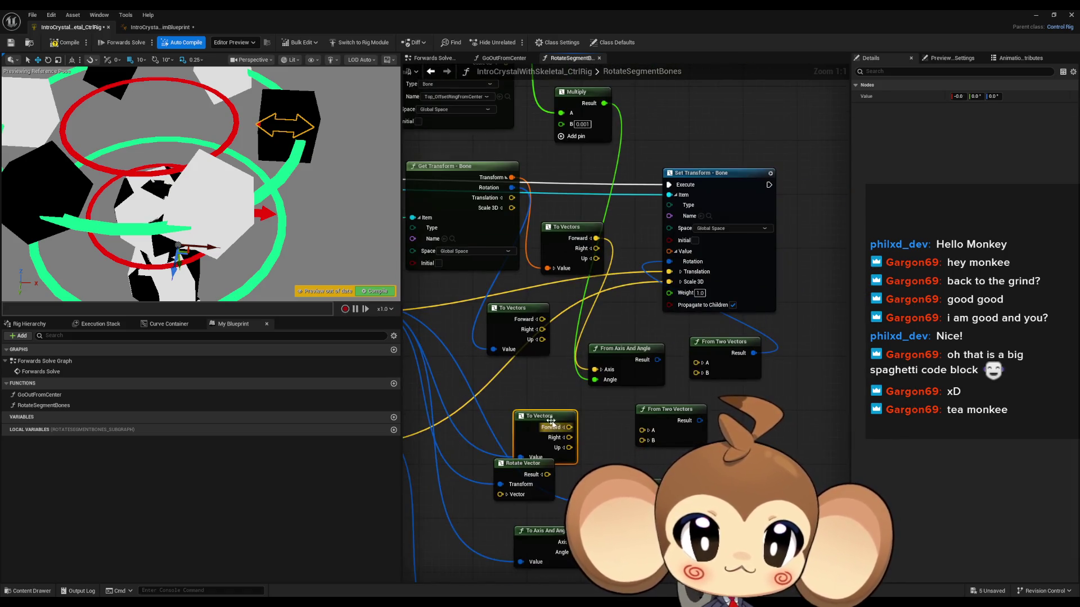
left_click_drag(695, 362, 595, 238)
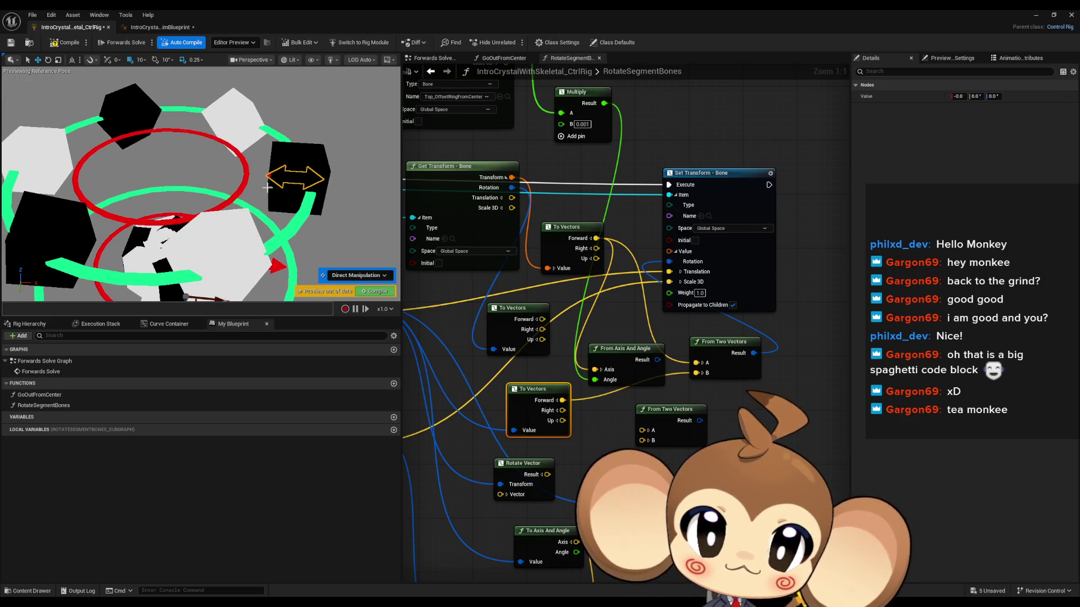
left_click_drag(561, 411, 698, 374)
left_click_drag(562, 420, 699, 374)
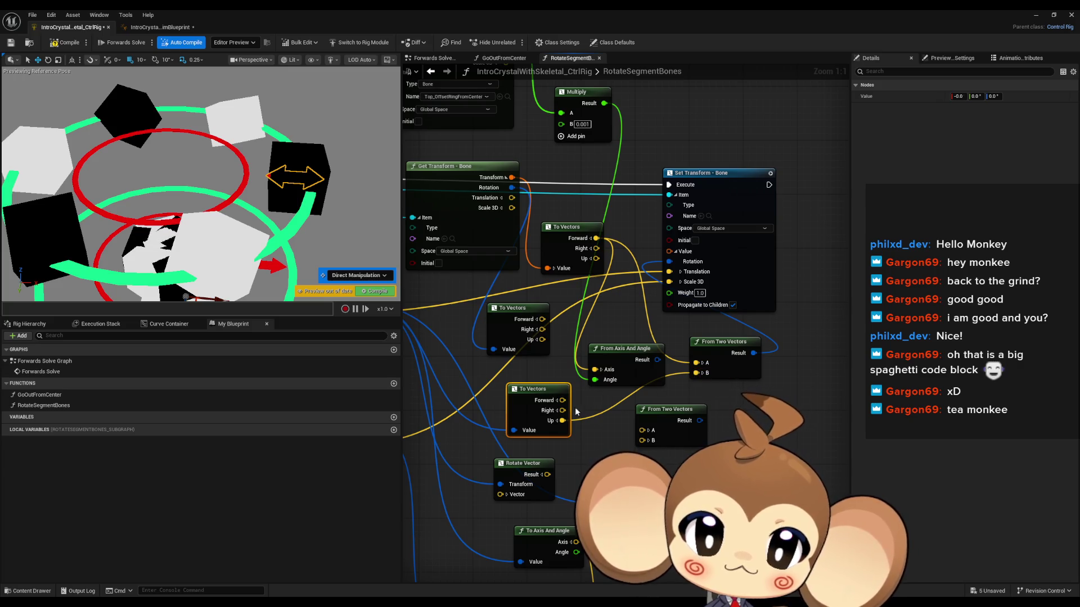
left_click_drag(562, 400, 698, 373)
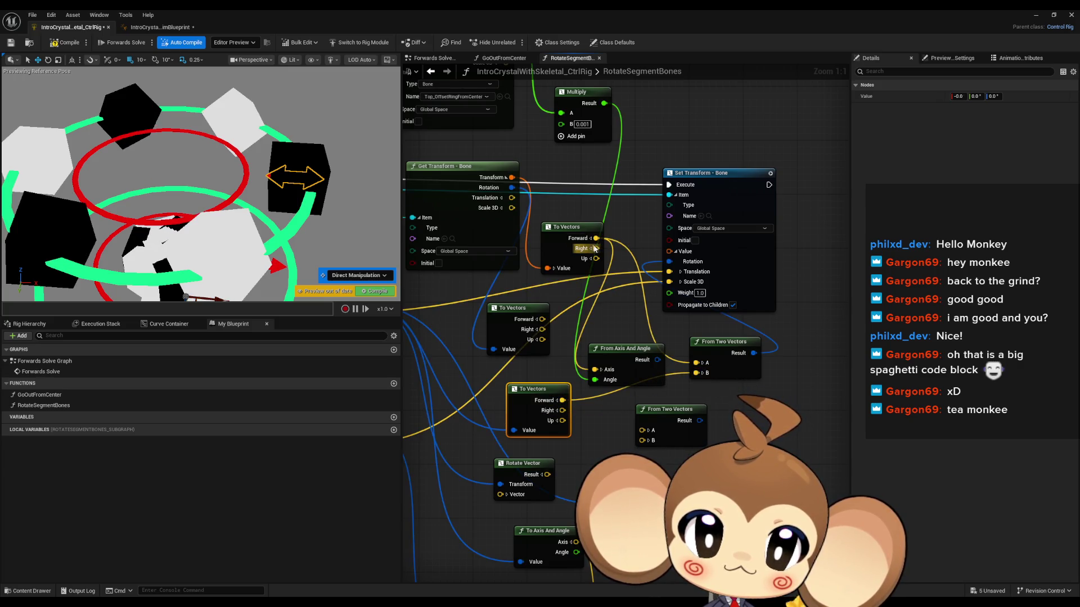
Step: Connect the upper Right direction to From Two Vectors A and the Up vector to B
left_click_drag(596, 248, 697, 363)
mouse_move(566, 411)
left_mouse_down()
mouse_move(697, 373)
mouse_move(606, 417)
mouse_move(562, 421)
left_mouse_up()
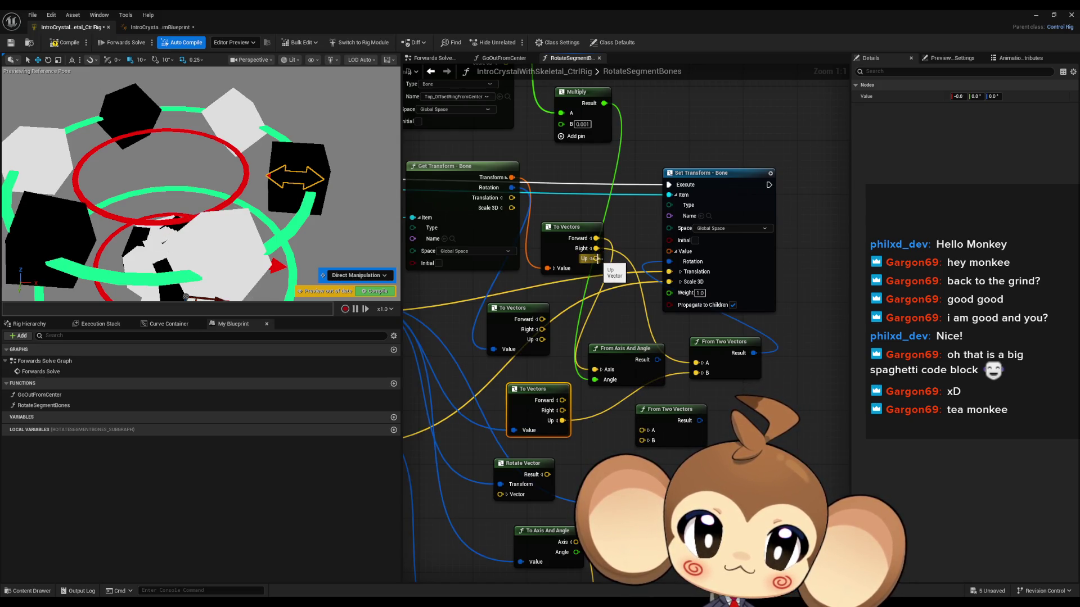
mouse_move(596, 259)
left_mouse_down()
mouse_move(711, 380)
mouse_move(699, 366)
mouse_move(678, 388)
mouse_move(599, 402)
mouse_move(568, 421)
left_mouse_up()
left_click_drag(683, 382, 696, 373)
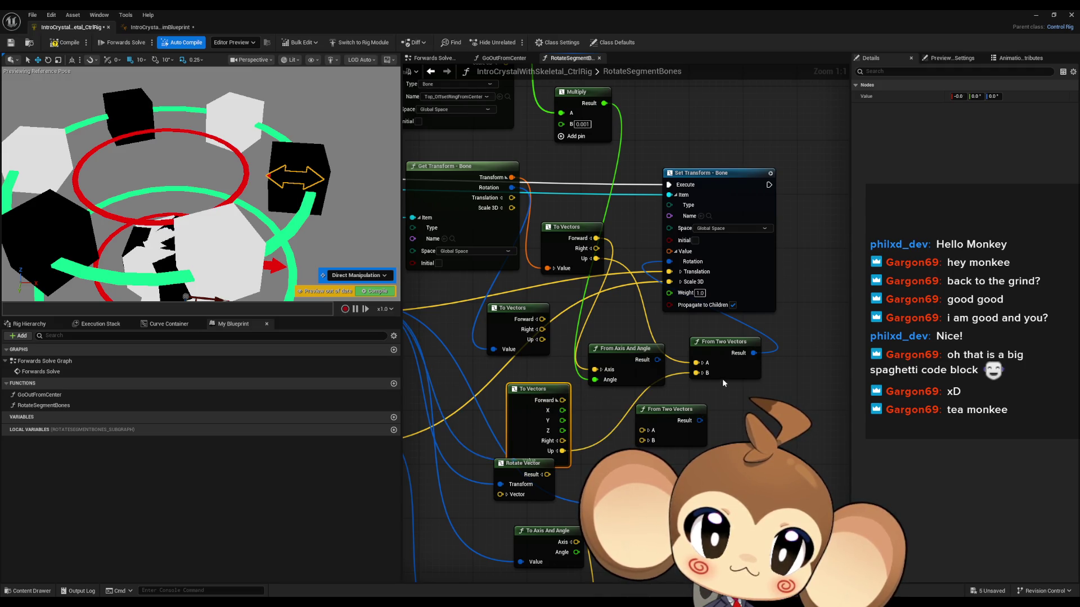
Step: Rewire From Two Vectors' A input to the upper To Vectors node's Forward output
left_click_drag(560, 400, 594, 237)
mouse_move(562, 411)
left_mouse_down()
mouse_move(641, 430)
mouse_move(590, 416)
mouse_move(695, 373)
left_mouse_up()
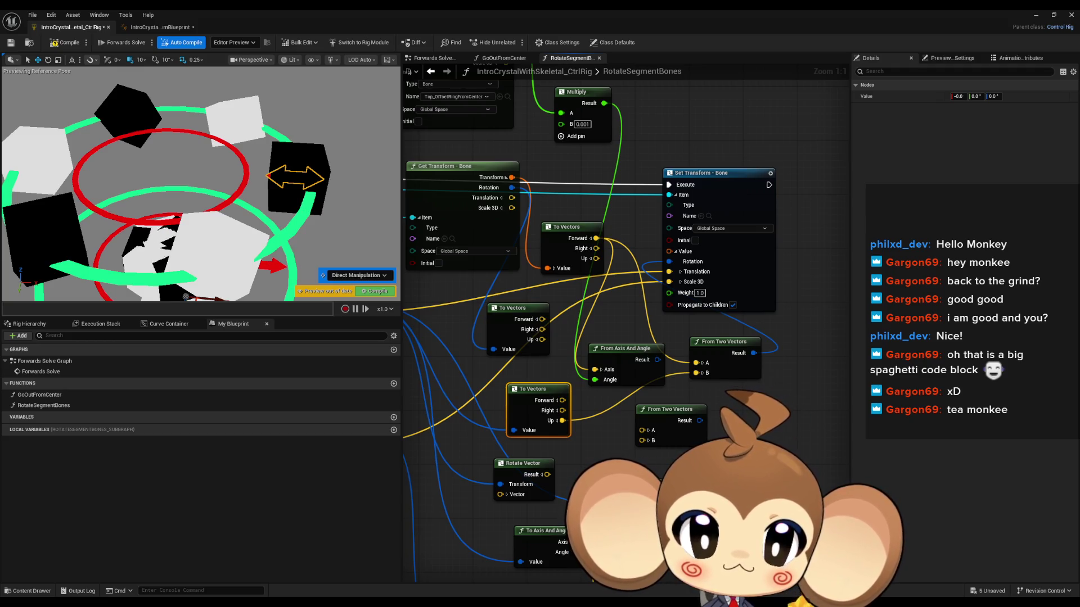
Step: Plug the From Two Vectors result into Set Transform - Bone's Rotation, then cancel a 'math' node search
left_click_drag(670, 261, 734, 260)
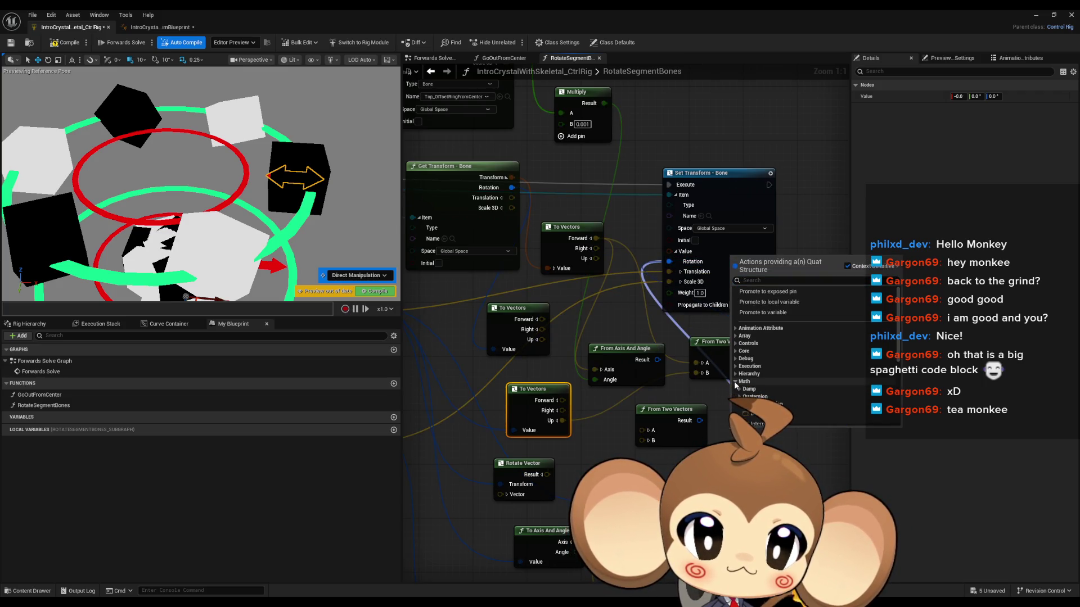
left_click(754, 416)
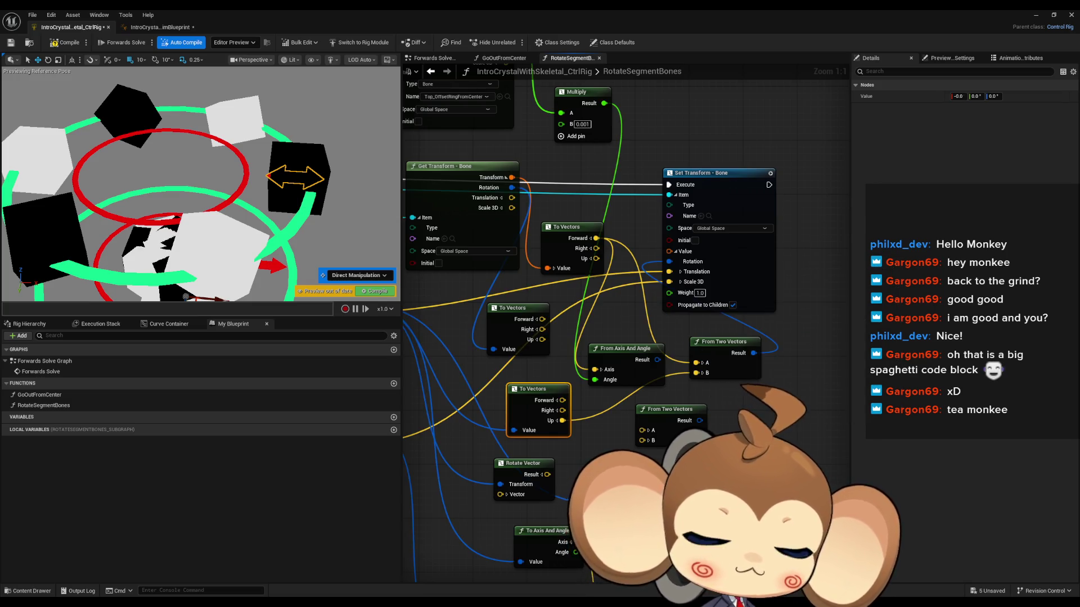
mouse_move(670, 262)
left_mouse_down()
mouse_move(677, 320)
mouse_move(731, 405)
left_mouse_up()
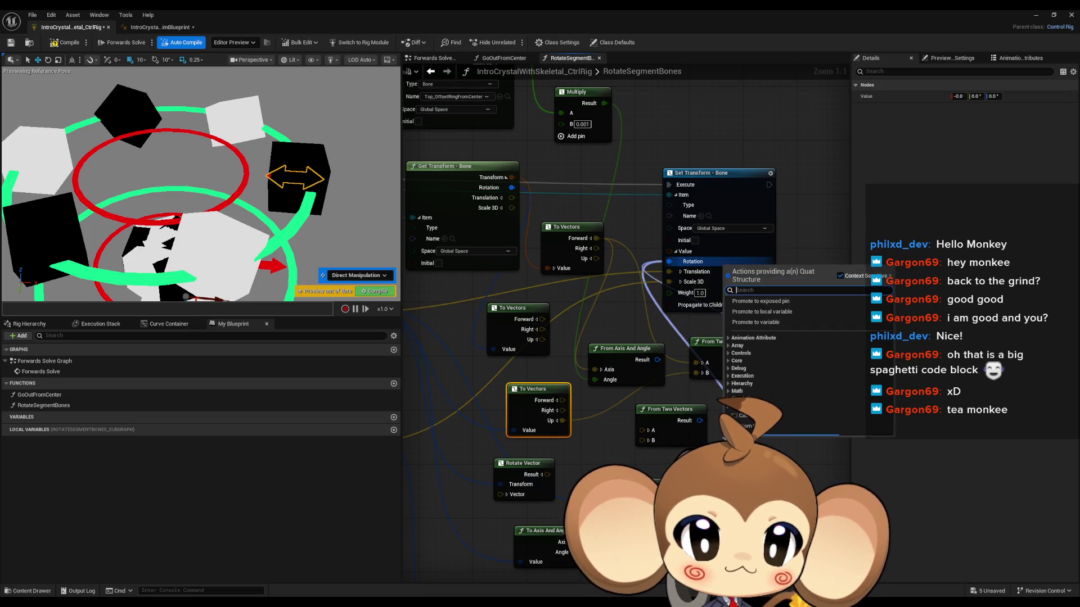
type("math")
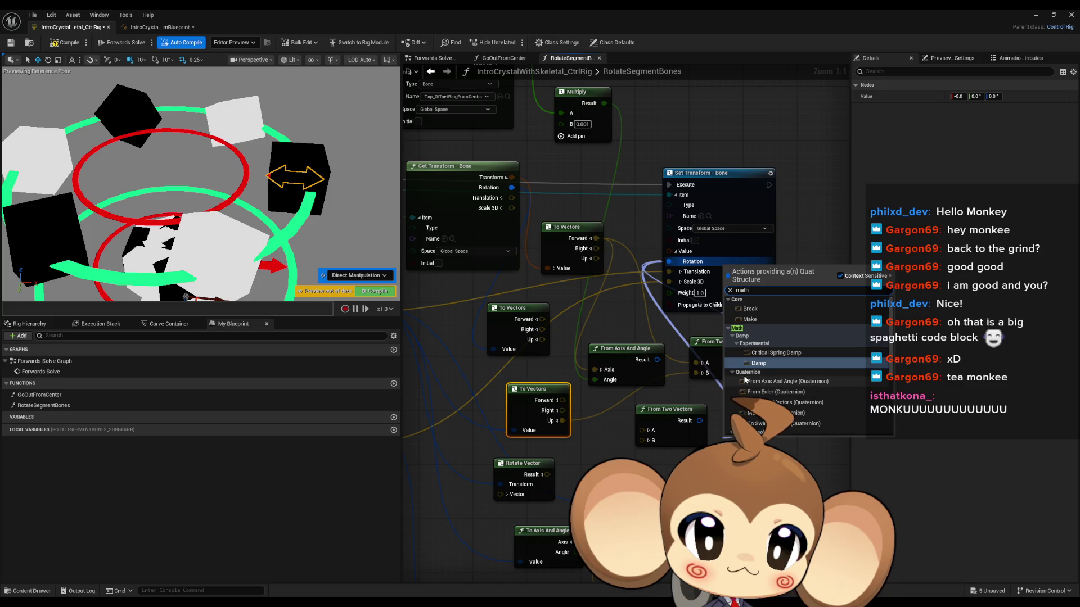
key("Escape")
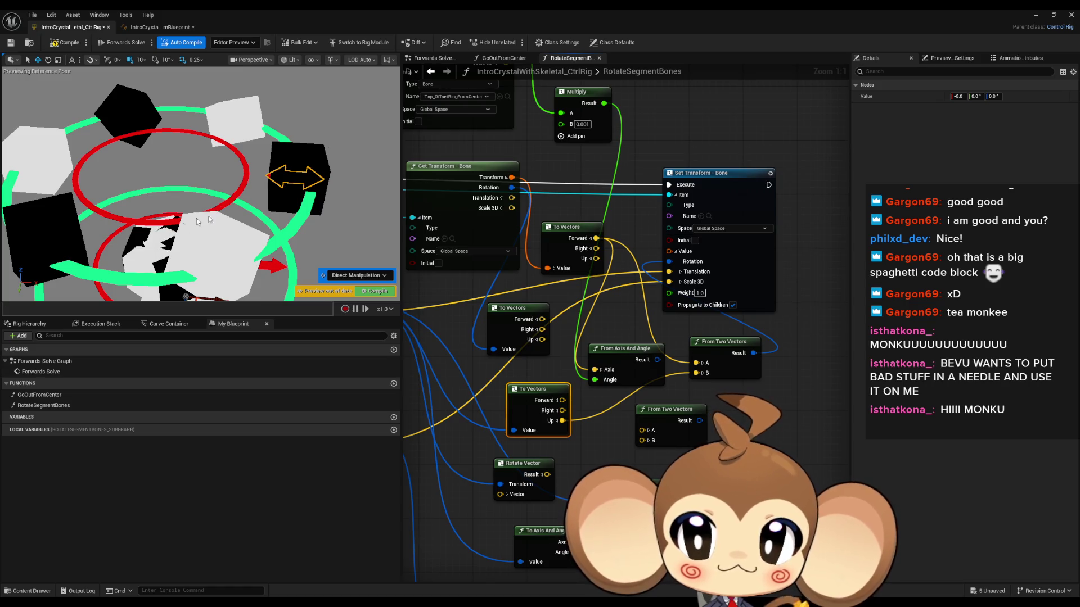
Step: Reframe the preview around the crystal segments and pan to the For Each and Get Transform nodes
mouse_move(239, 171)
left_mouse_down()
mouse_move(239, 160)
mouse_move(247, 242)
left_mouse_up()
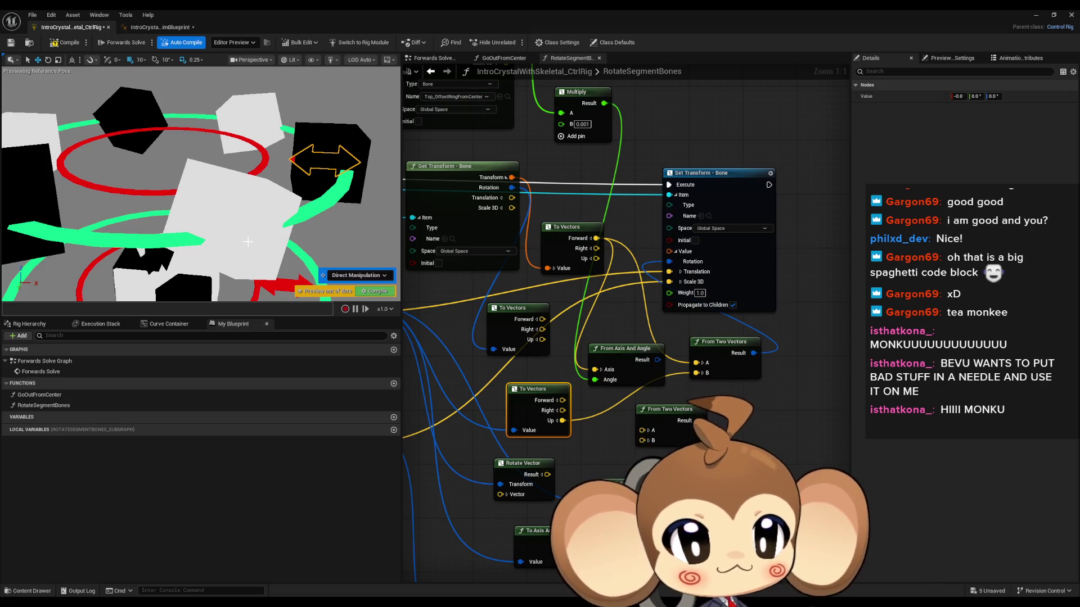
mouse_move(248, 242)
left_mouse_down()
mouse_move(276, 248)
mouse_move(223, 269)
left_mouse_up()
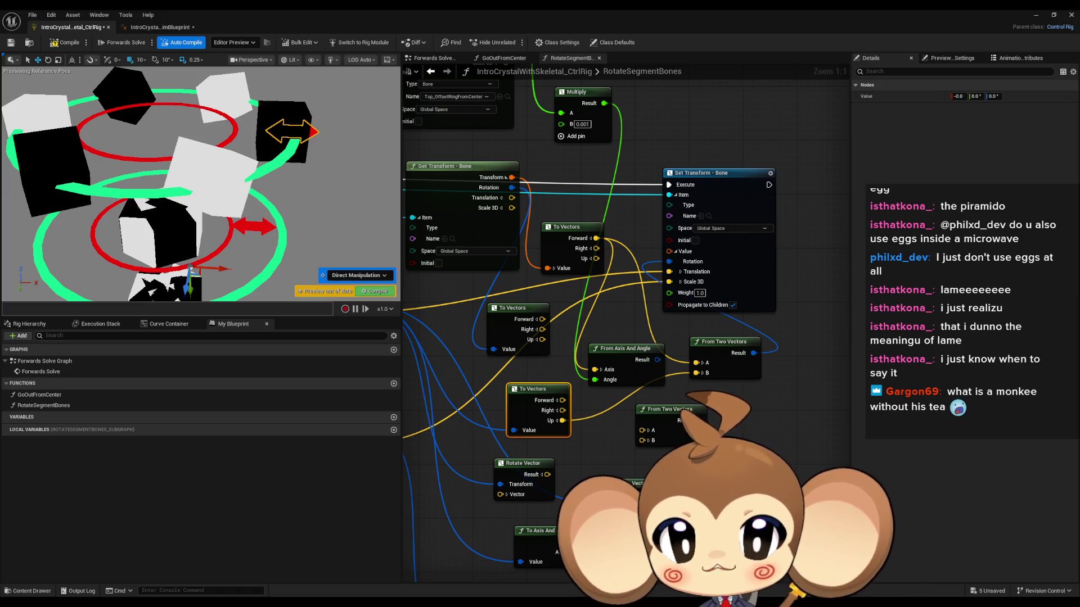
scroll(530, 390, "down", 1)
mouse_move(530, 390)
left_mouse_down()
mouse_move(698, 412)
mouse_move(681, 401)
left_mouse_up()
Step: Add a quaternion Multiply node from the Get Transform - Bone Rotation output
scroll(592, 312, "up", 1)
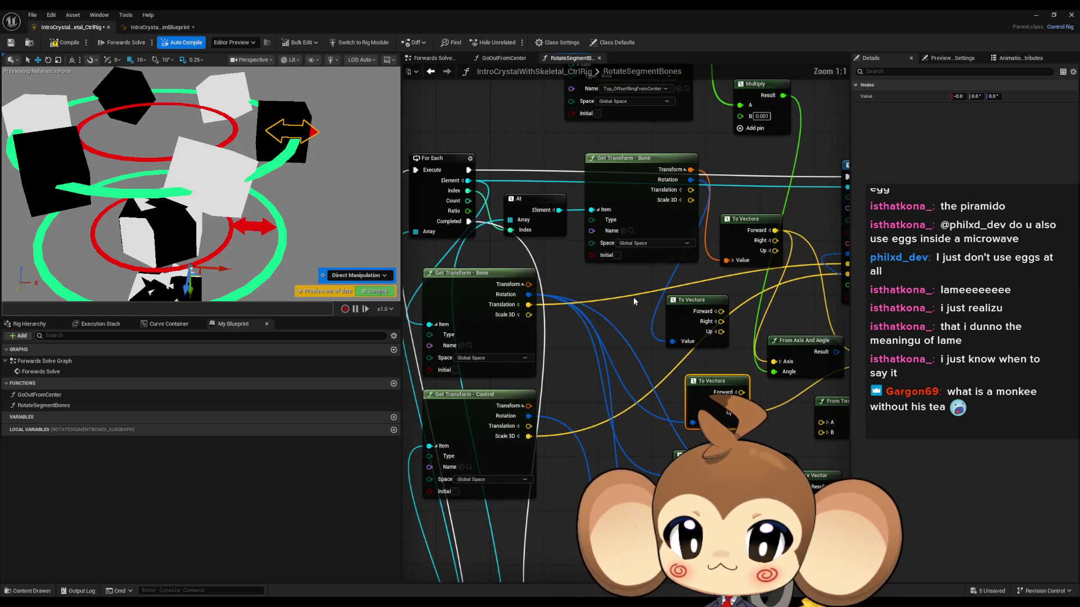
left_click_drag(633, 302, 625, 336)
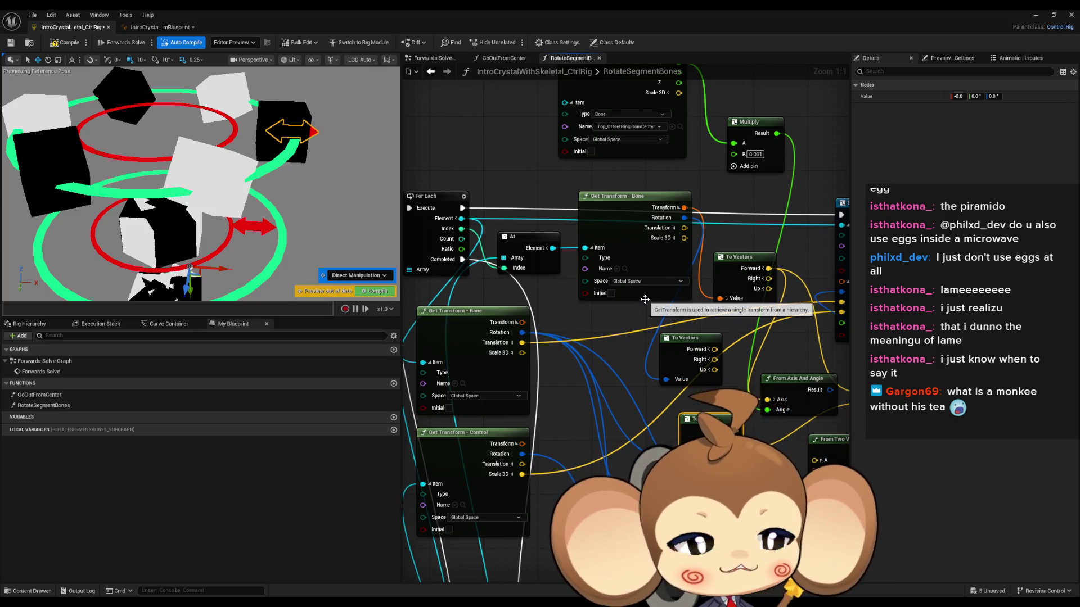
scroll(647, 313, "down", 1)
mouse_move(706, 369)
left_mouse_down()
mouse_move(611, 386)
mouse_move(692, 361)
left_mouse_up()
mouse_move(619, 397)
left_mouse_down()
mouse_move(658, 359)
mouse_move(624, 364)
left_mouse_up()
left_click_drag(558, 297, 599, 338)
type("*")
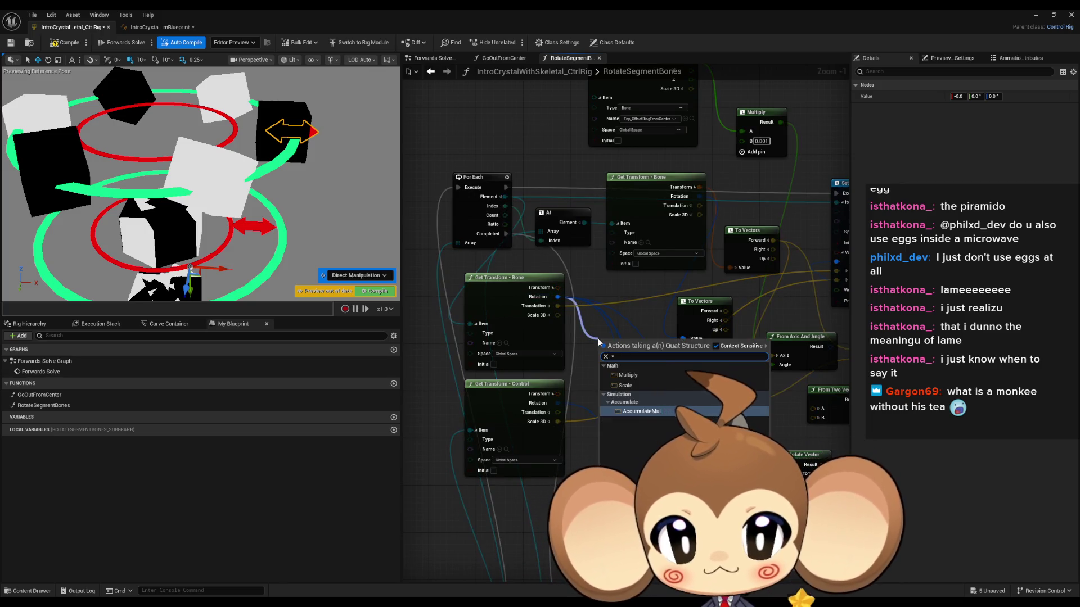
key("Up")
key("Return")
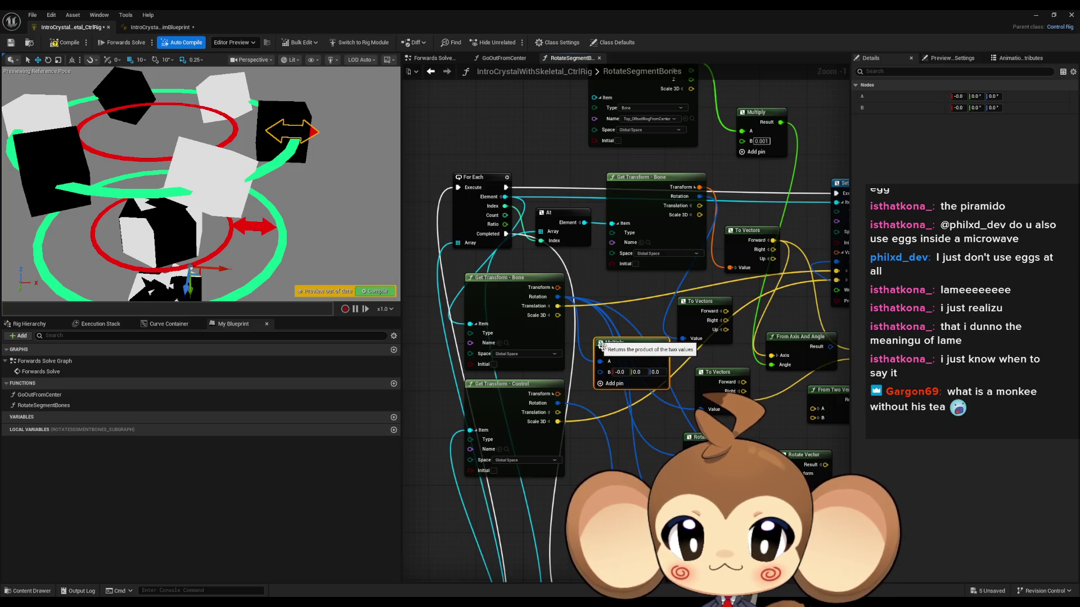
Step: Wire the Multiply result into Set Transform - Bone's value and select the top ring control
left_click_drag(600, 371, 558, 404)
mouse_move(666, 352)
left_mouse_down()
mouse_move(844, 253)
mouse_move(773, 271)
left_mouse_up()
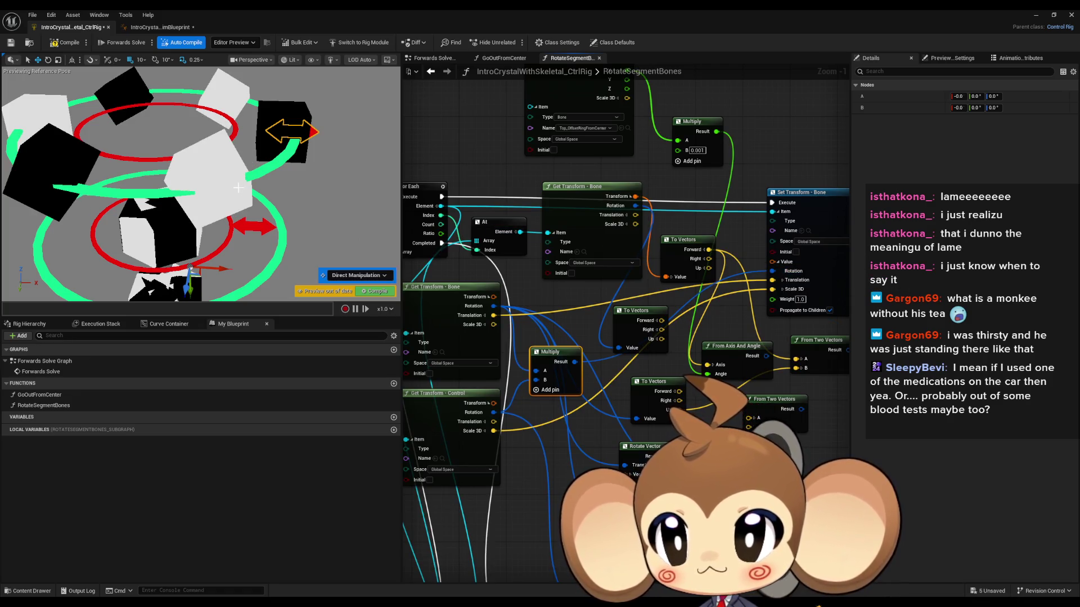
left_click(263, 167)
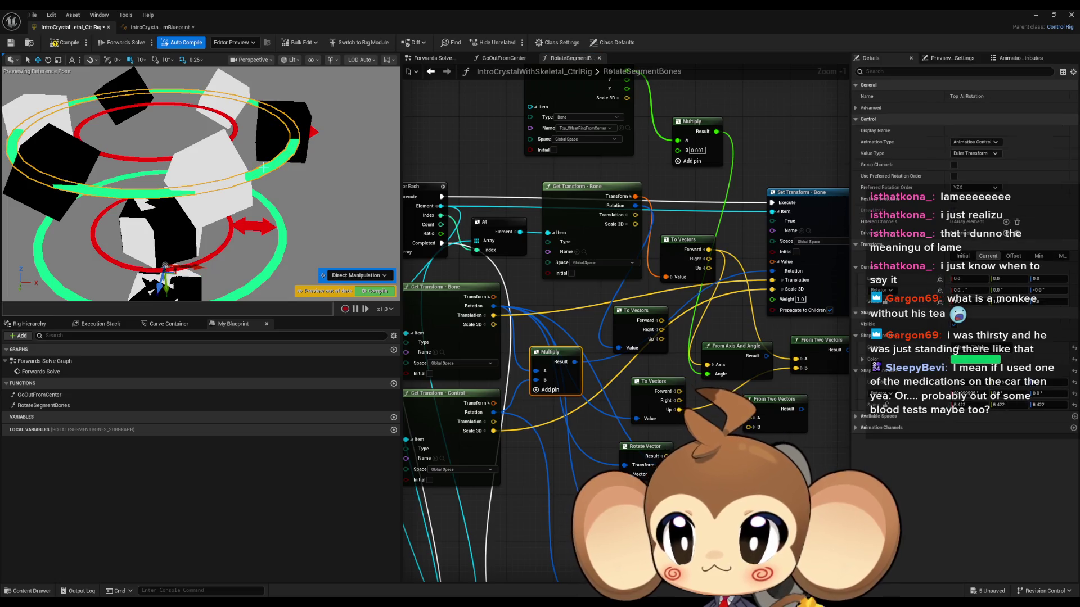
Step: Wire the control's rotation into Multiply A and rotate the top ring control to about -34
left_click(49, 60)
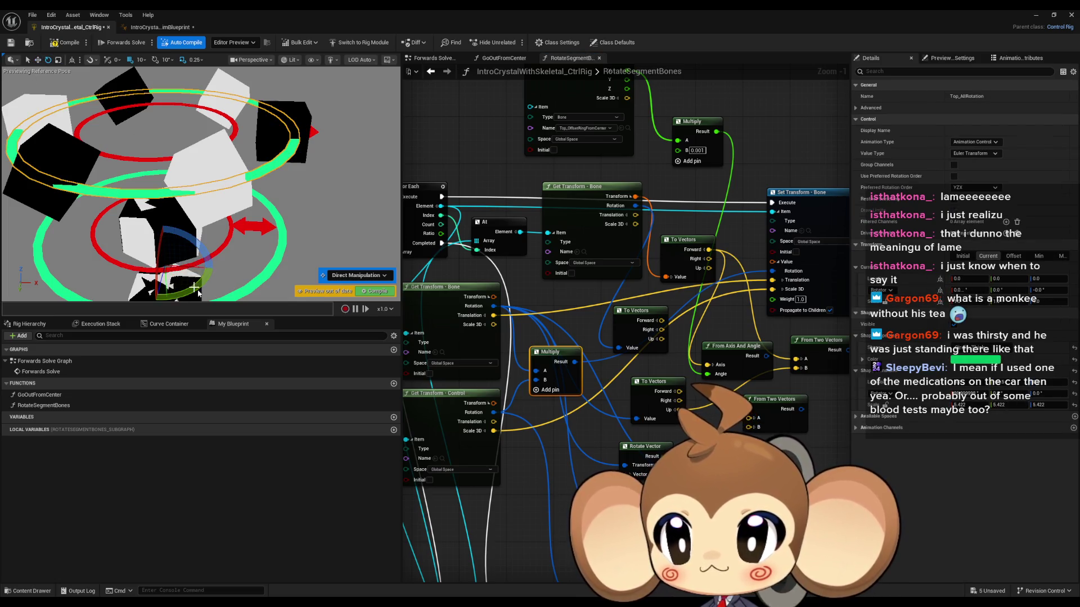
mouse_move(194, 287)
left_mouse_down()
mouse_move(224, 250)
mouse_move(205, 290)
mouse_move(145, 300)
mouse_move(178, 299)
mouse_move(204, 245)
mouse_move(210, 270)
mouse_move(195, 256)
mouse_move(169, 270)
mouse_move(129, 259)
left_mouse_up()
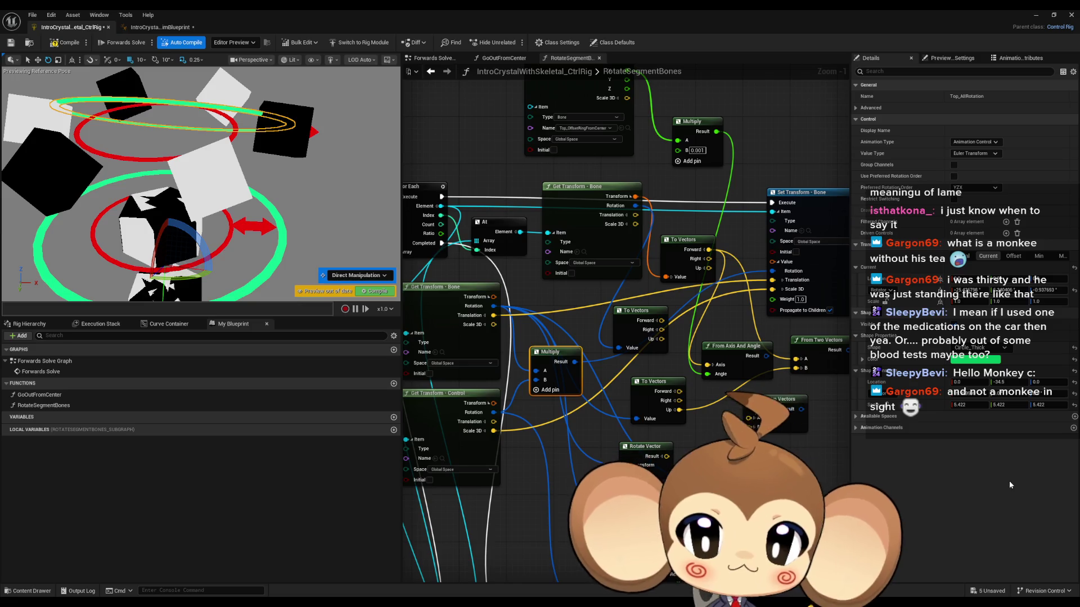
mouse_move(493, 413)
left_mouse_down()
mouse_move(538, 371)
mouse_move(494, 309)
left_mouse_up()
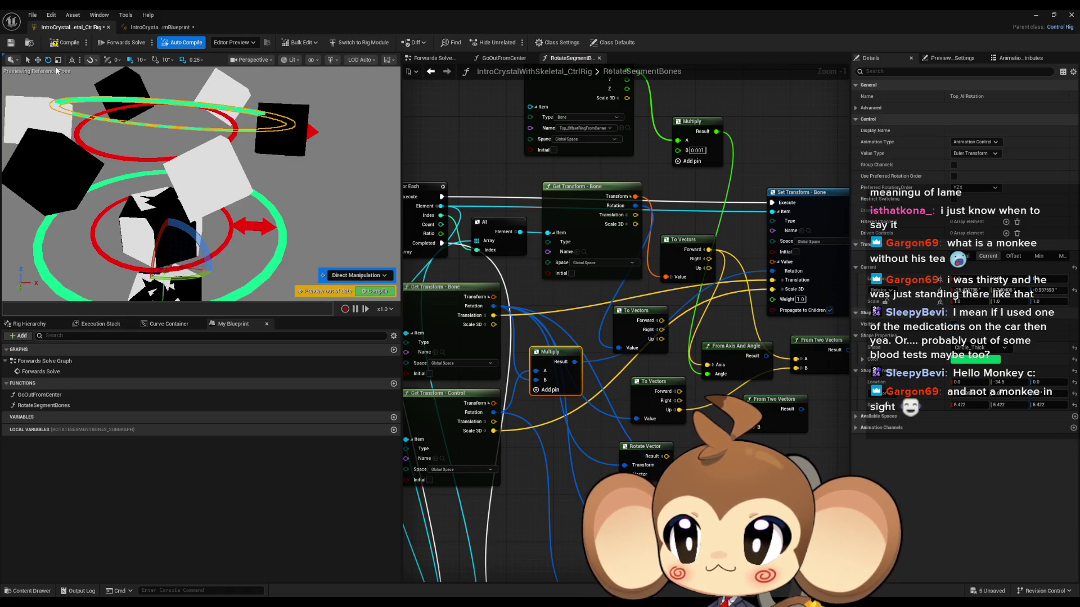
mouse_move(197, 242)
left_mouse_down()
mouse_move(212, 271)
mouse_move(212, 251)
mouse_move(162, 237)
mouse_move(130, 274)
mouse_move(136, 286)
left_mouse_up()
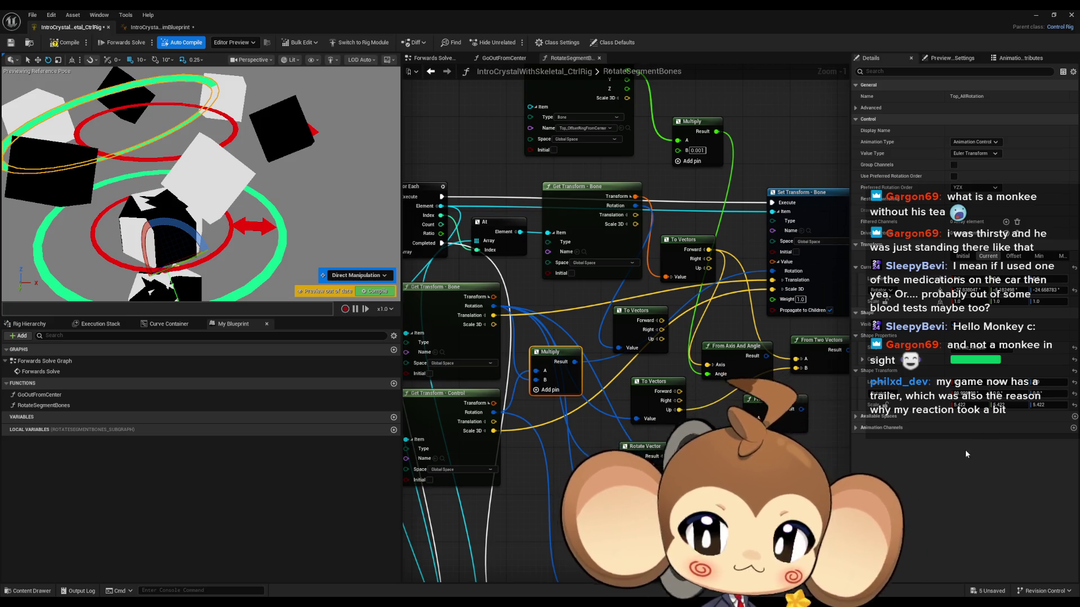
left_click_drag(537, 447, 632, 439)
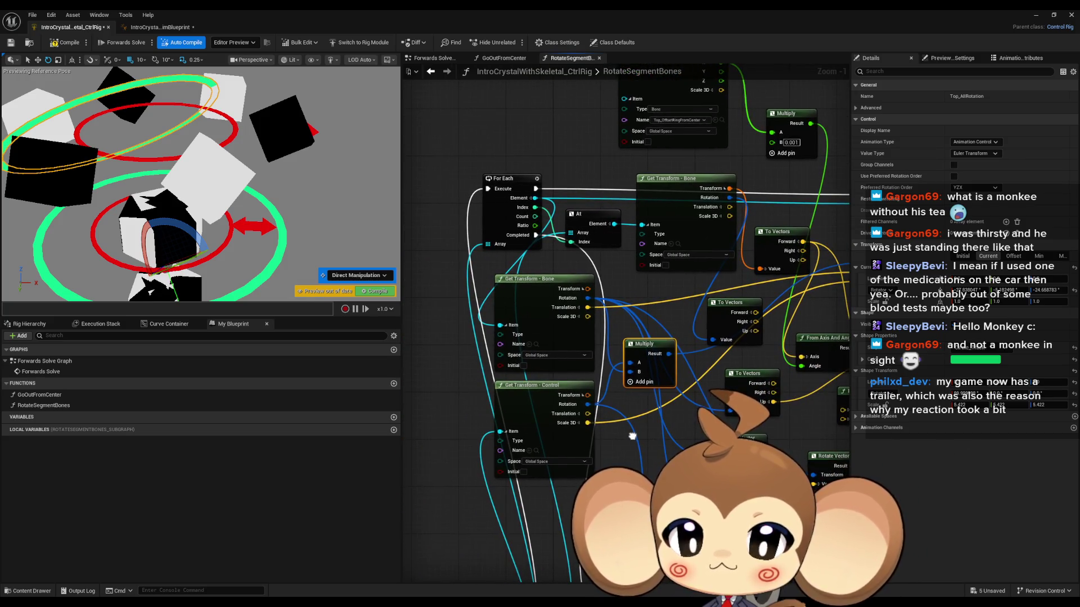
Step: Add an Inverse node on the bone rotation and shift the Multiply node slightly aside
left_click_drag(588, 298, 624, 297)
type("inver#")
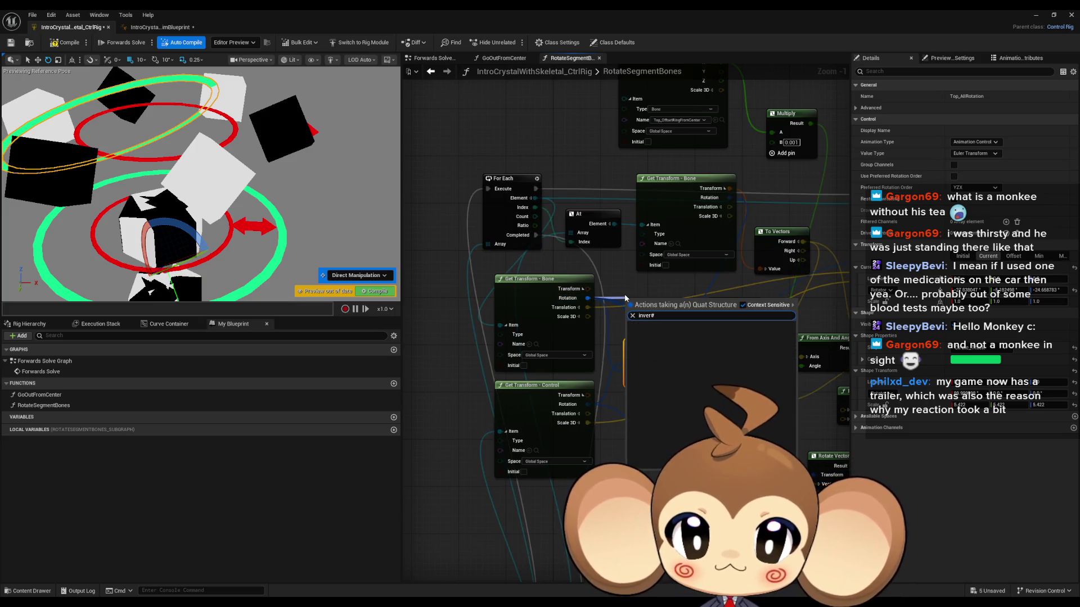
key("Return")
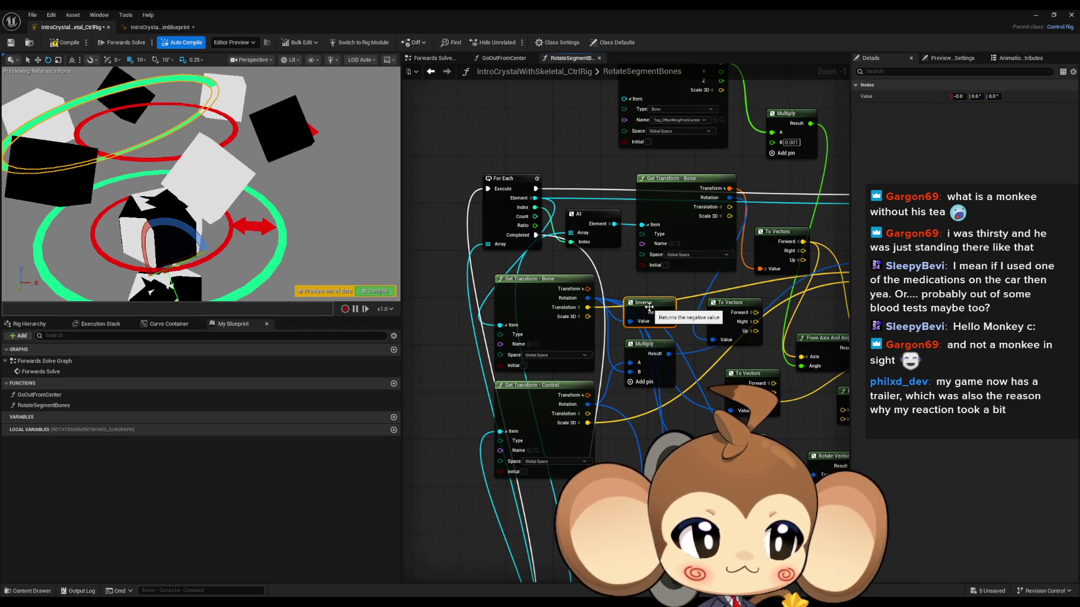
left_click_drag(644, 344, 667, 349)
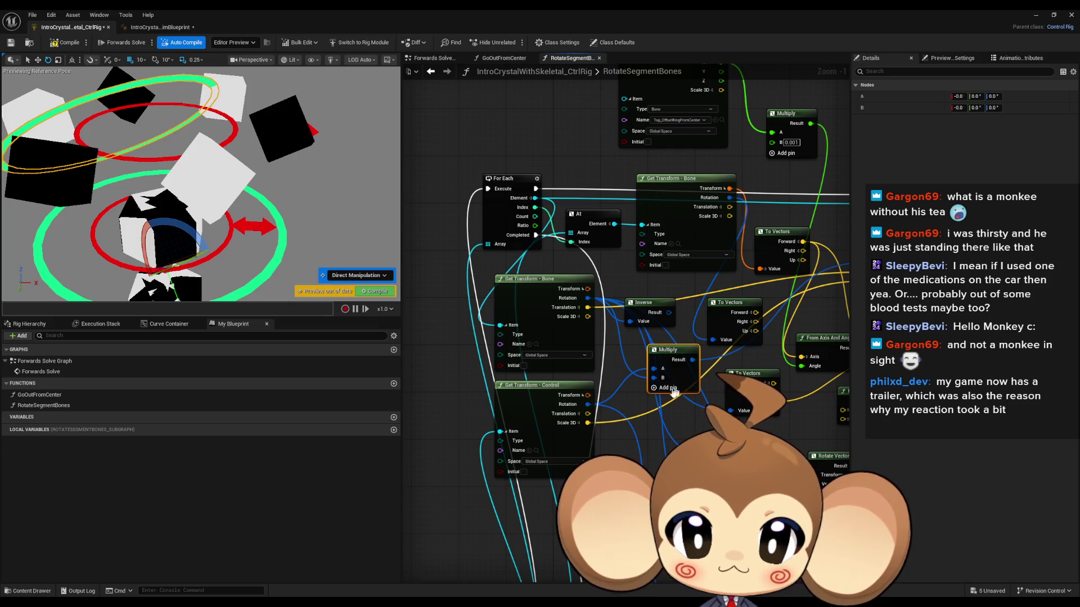
Step: Add a C pin to Multiply, wire Inverse into A and another rotation into C, then test and recompile
left_click(654, 388)
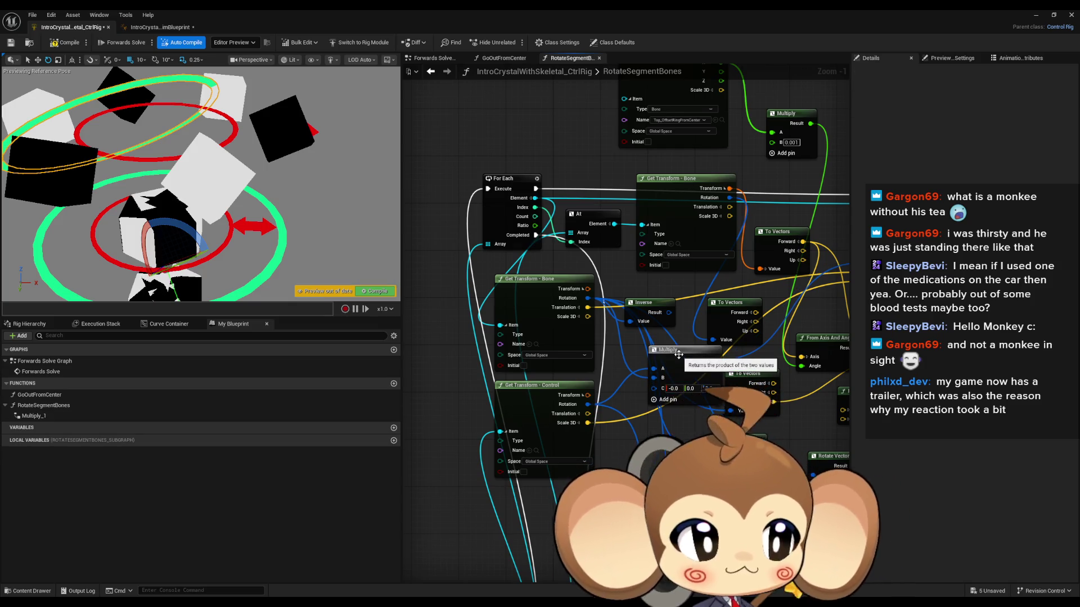
left_click_drag(653, 368, 669, 313)
left_click_drag(588, 404, 658, 390)
mouse_move(619, 362)
left_mouse_down()
mouse_move(641, 376)
mouse_move(720, 374)
left_mouse_up()
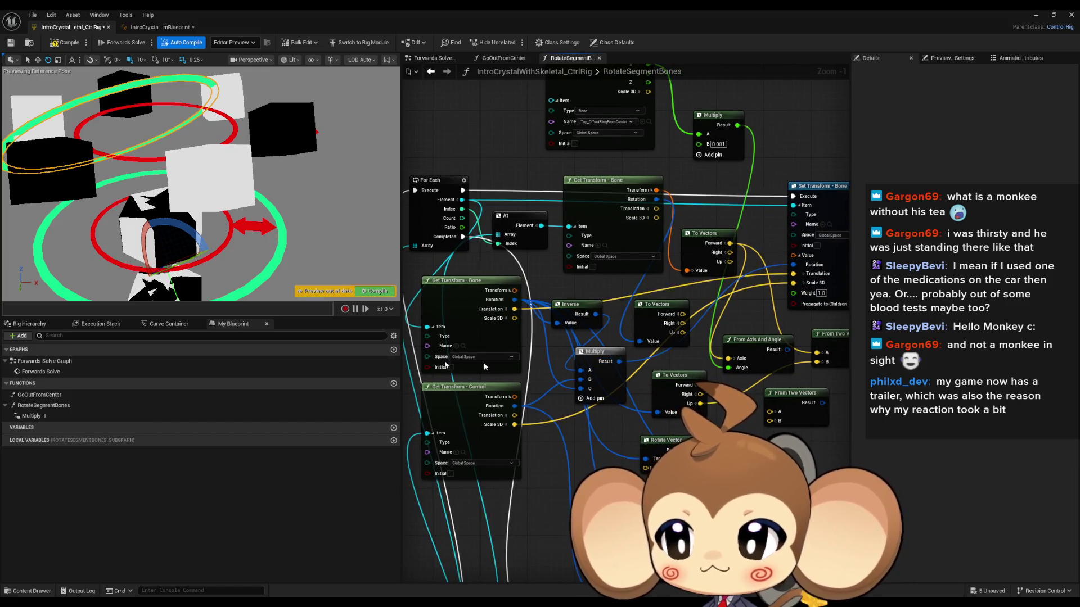
mouse_move(176, 230)
left_mouse_down()
mouse_move(211, 248)
mouse_move(210, 283)
mouse_move(160, 236)
mouse_move(212, 268)
mouse_move(208, 287)
mouse_move(156, 245)
mouse_move(158, 231)
mouse_move(195, 270)
mouse_move(146, 264)
left_mouse_up()
left_click(65, 43)
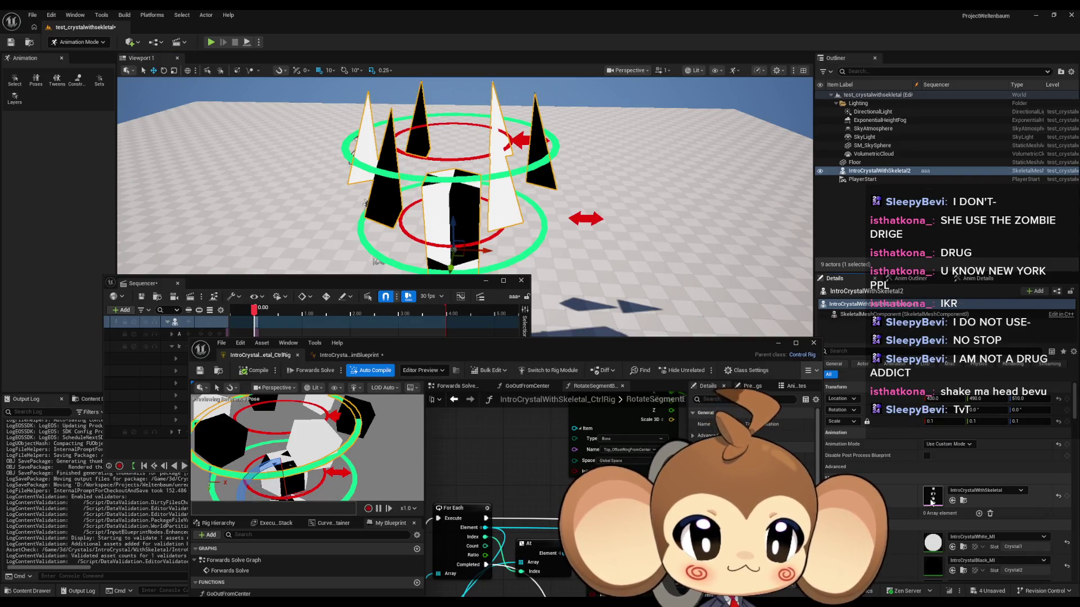
Step: Open IntroCrystalWithSkeletal in a maximized skeleton view and select the Top_Center bone
double_click(932, 500)
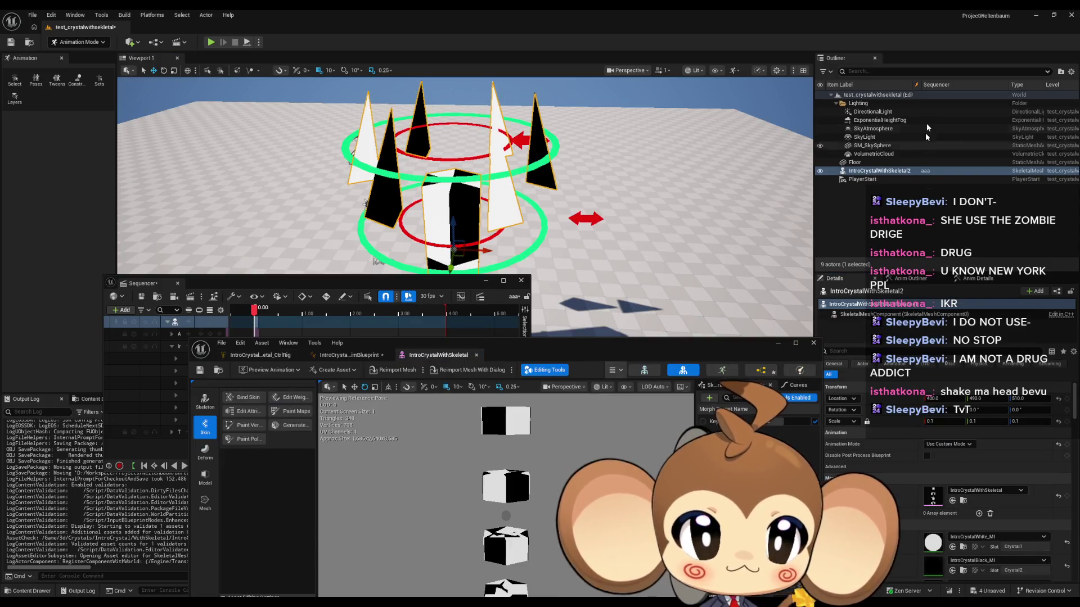
left_click(728, 374)
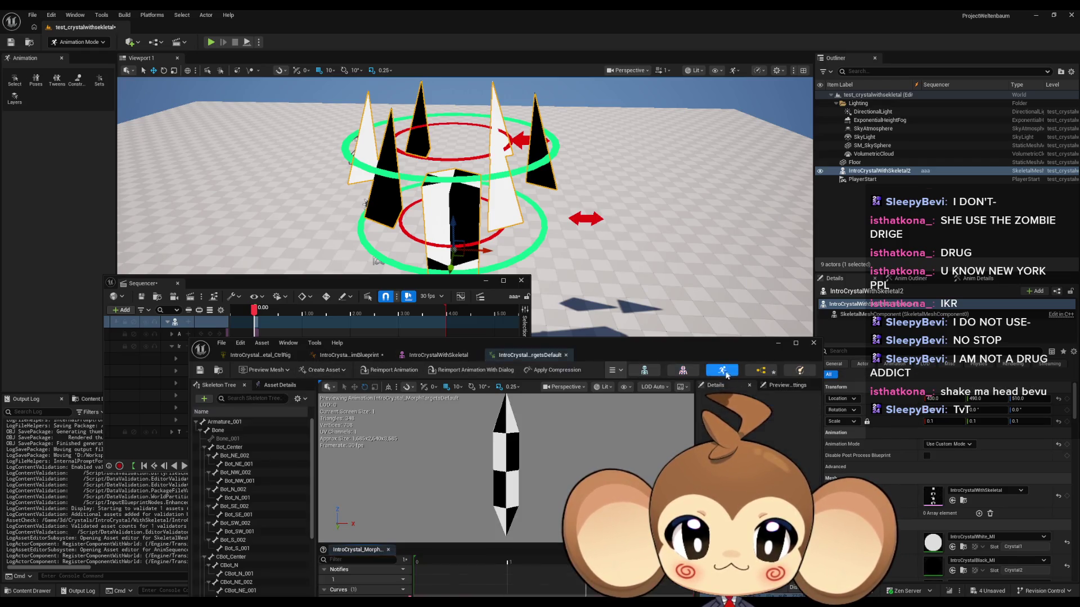
left_click(579, 350)
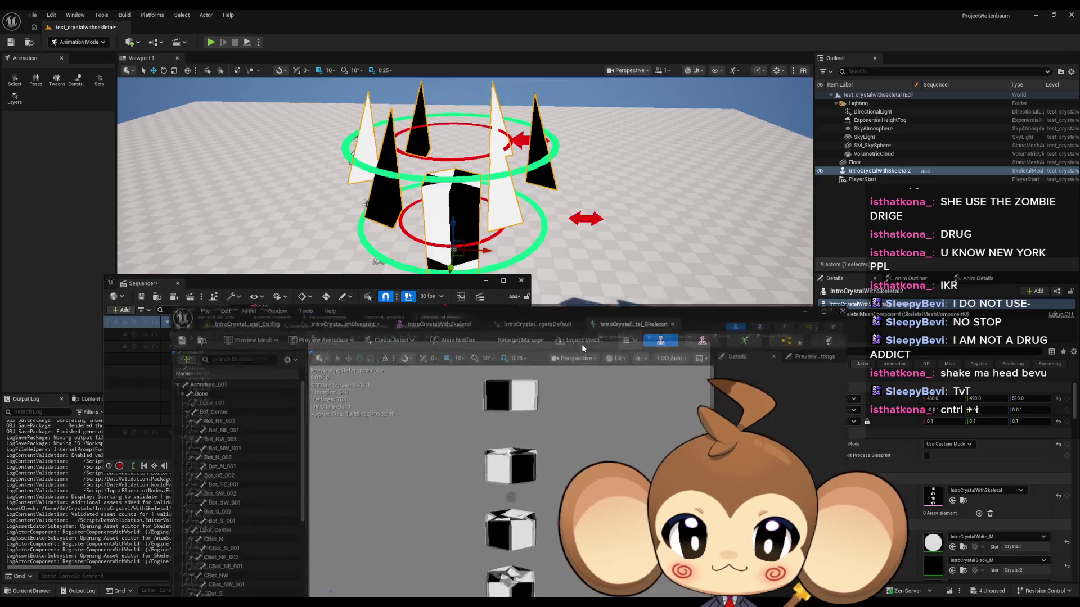
double_click(581, 343)
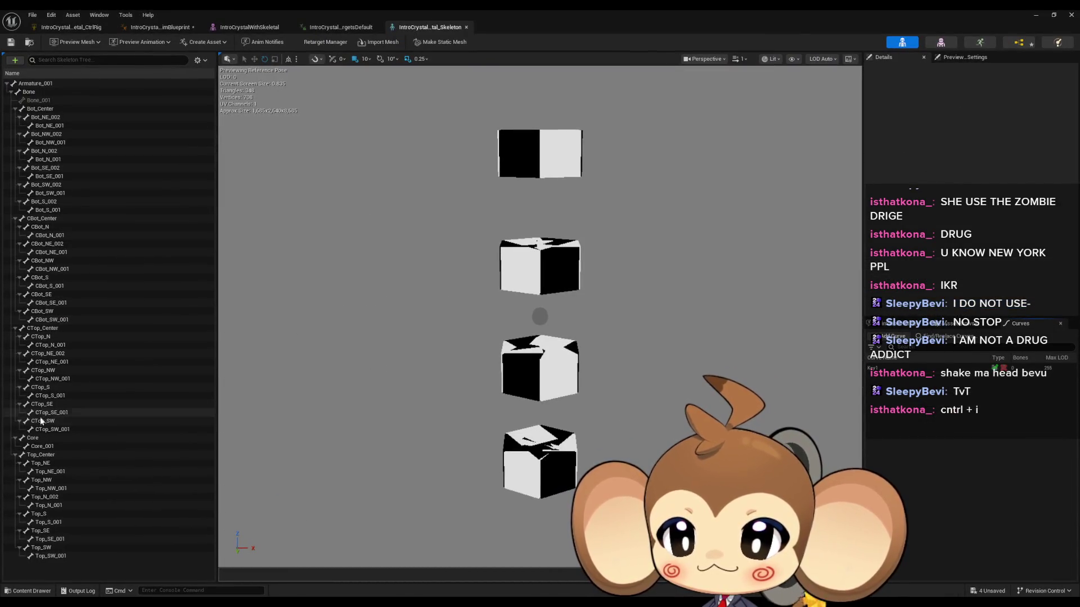
left_click(49, 456)
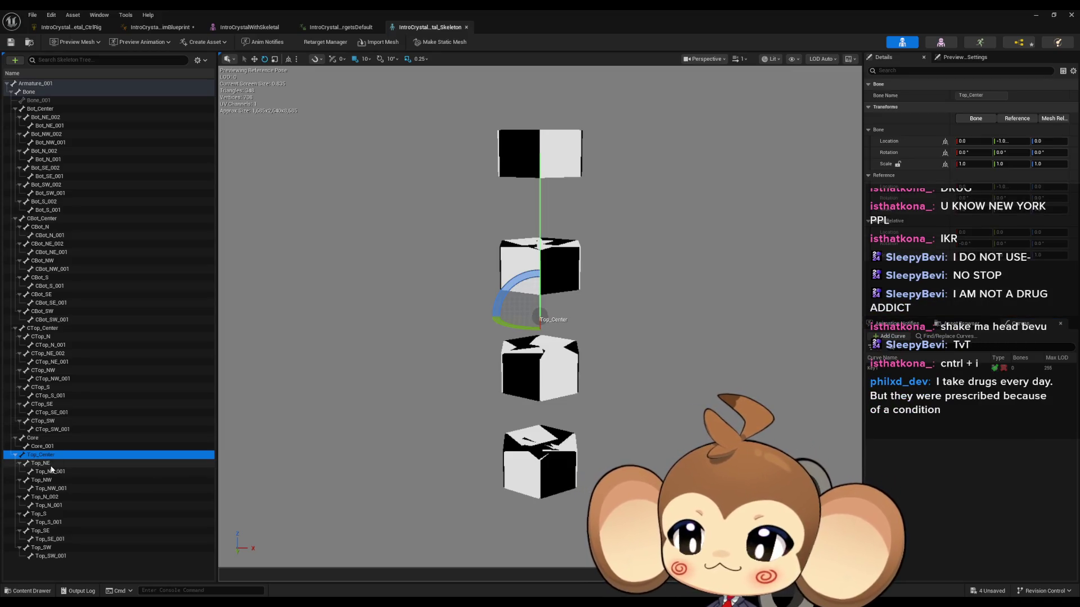
left_click(40, 463)
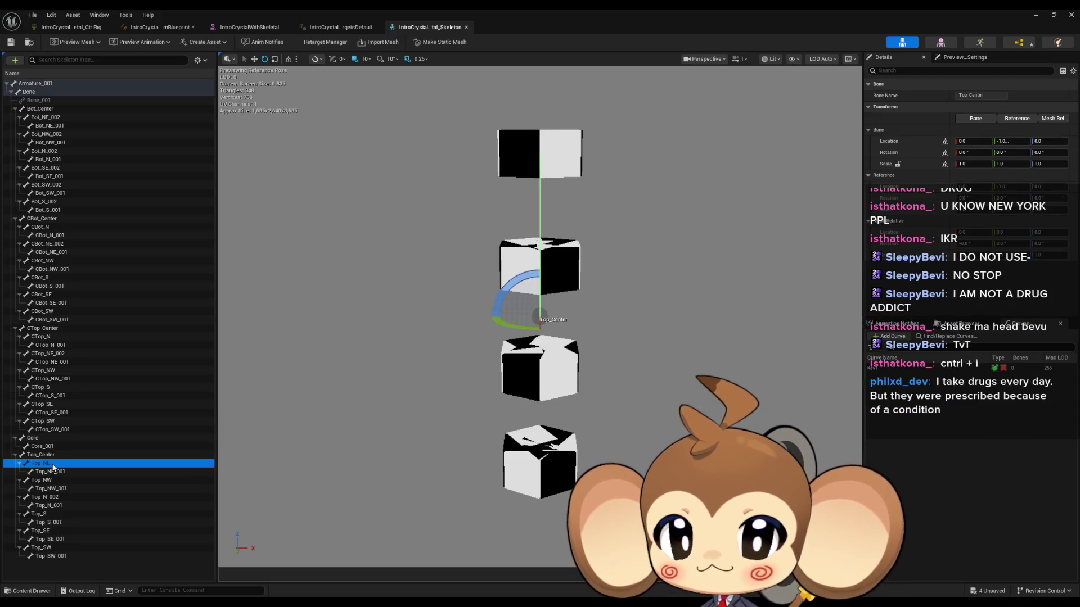
key("f")
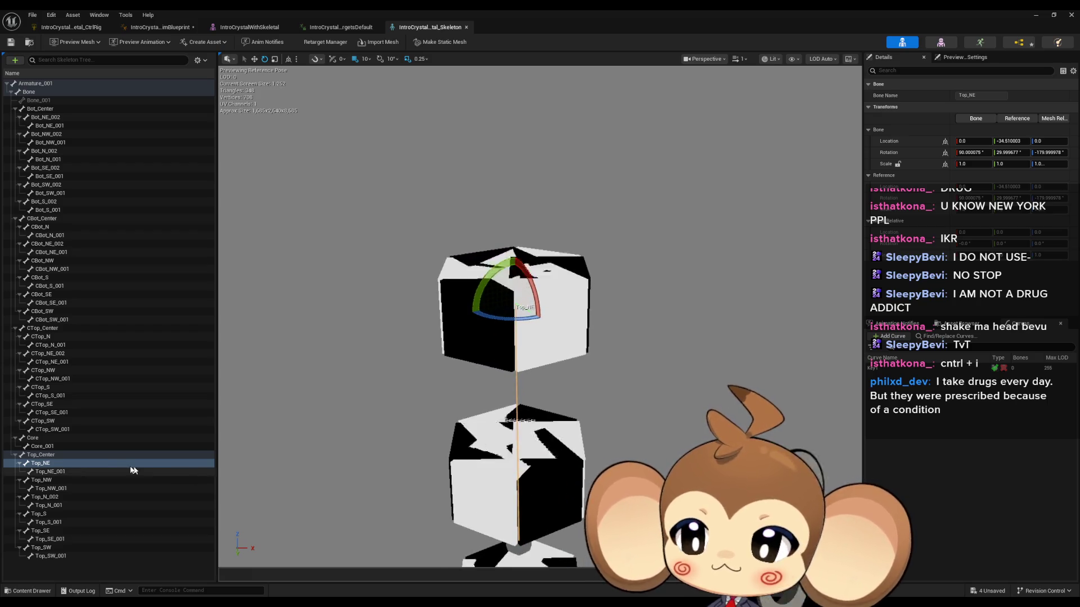
left_click(42, 480)
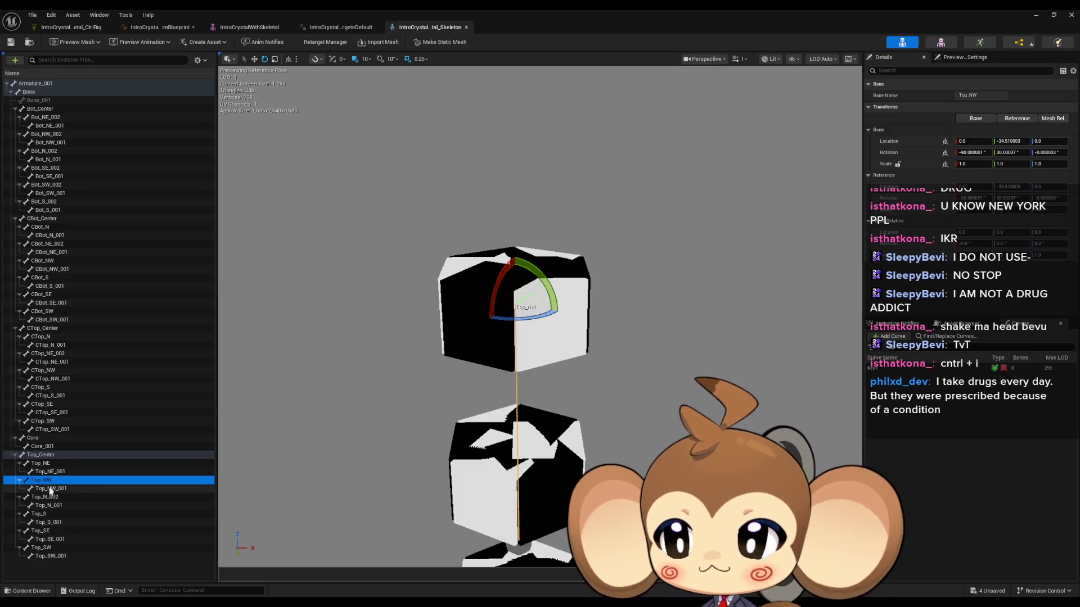
left_click(44, 498)
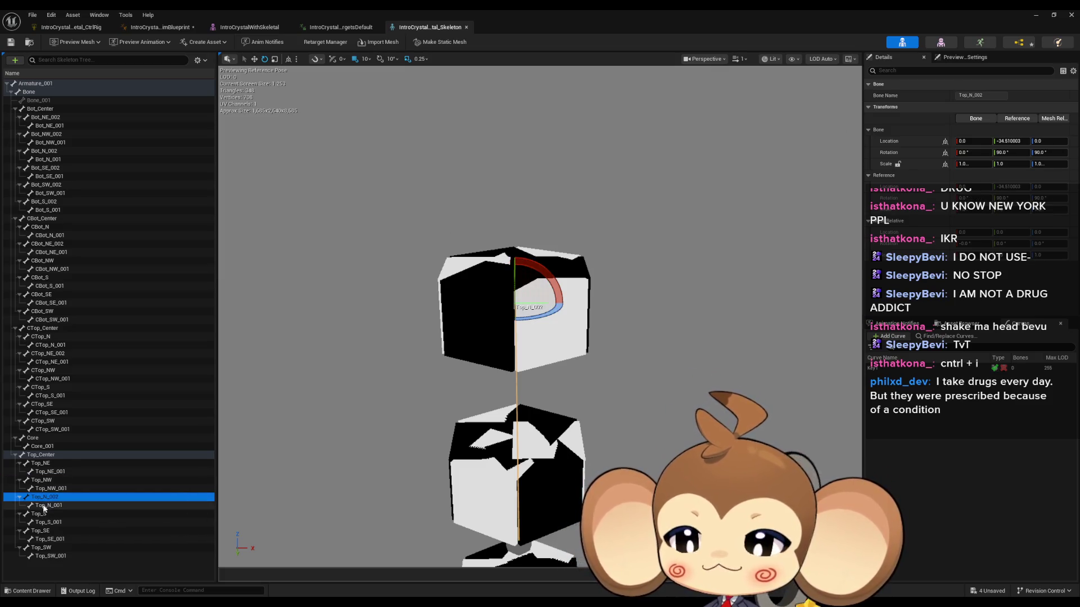
left_click(42, 513)
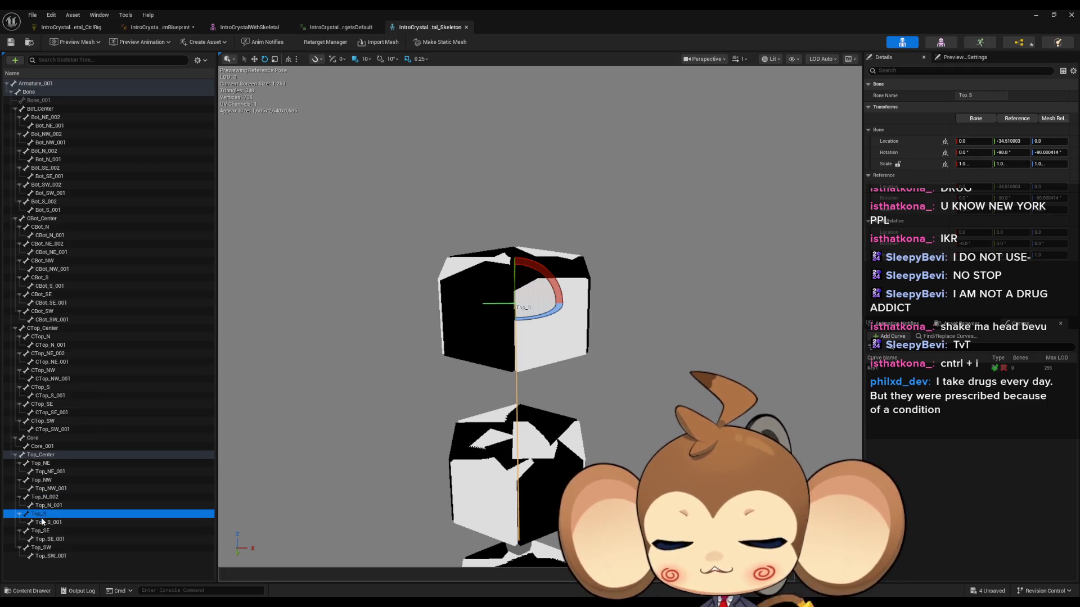
left_click(41, 523)
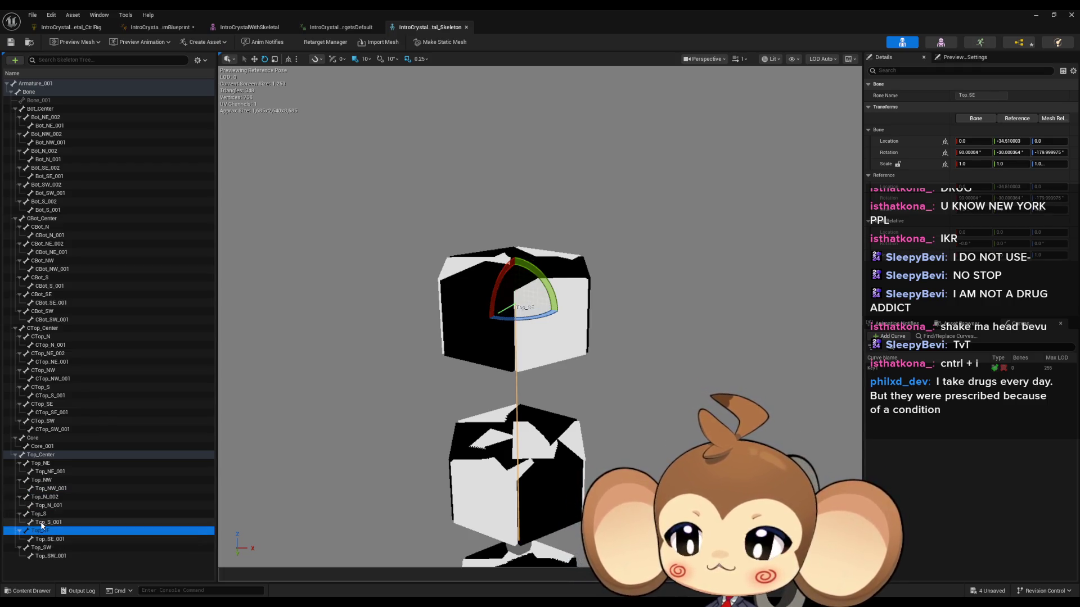
left_click(45, 556)
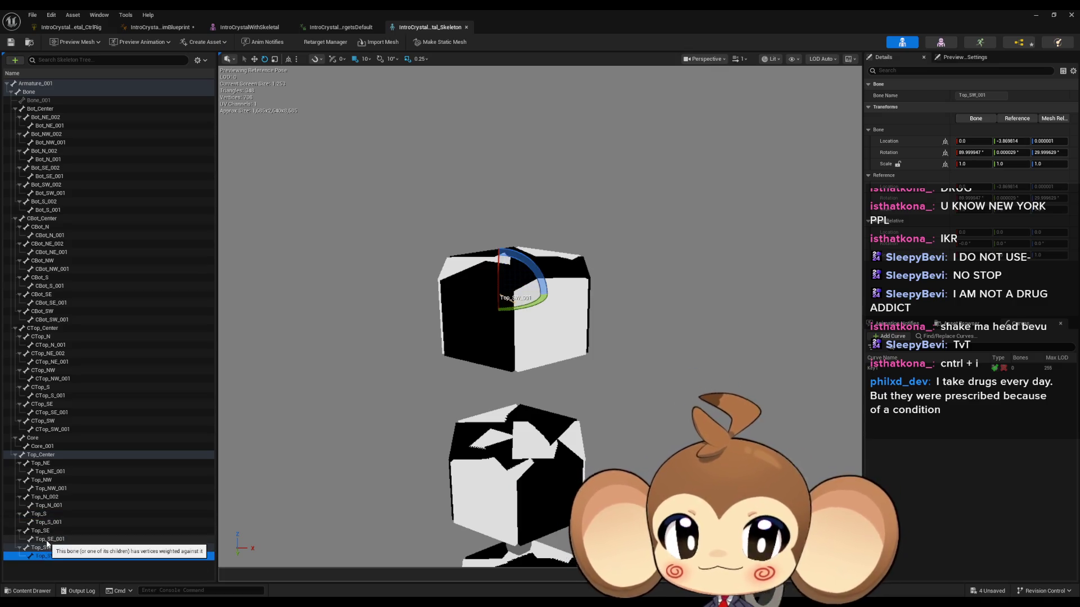
left_click(48, 540)
left_click(48, 555)
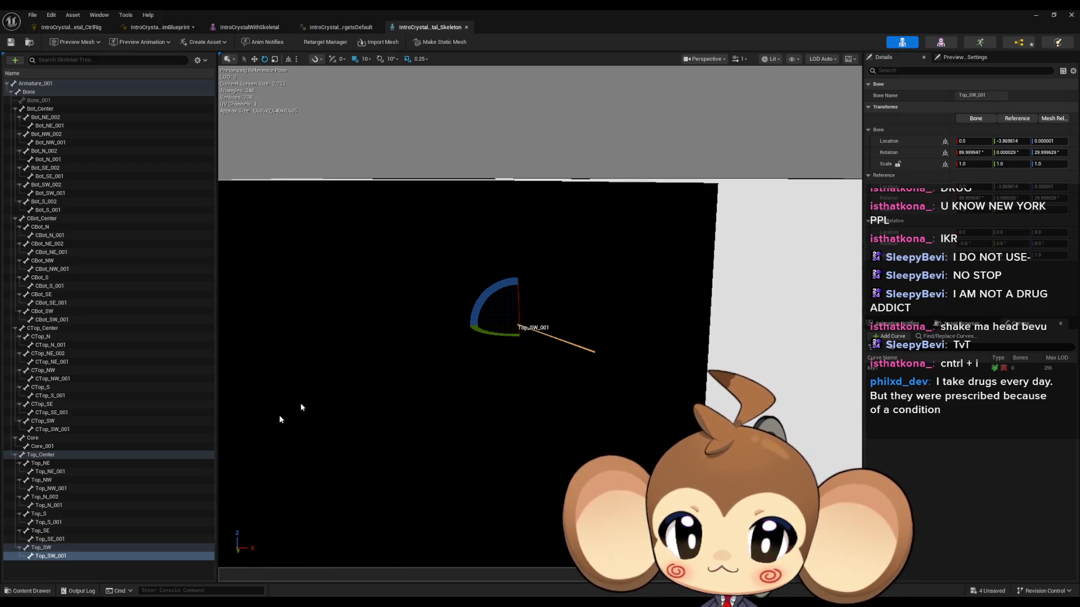
left_click(49, 541)
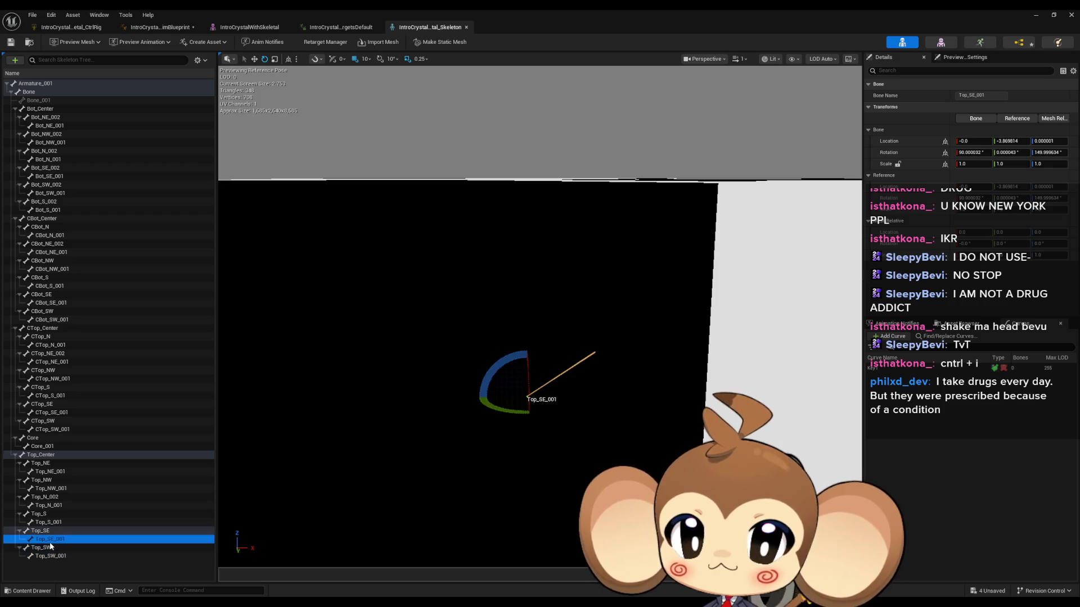
left_click(50, 548)
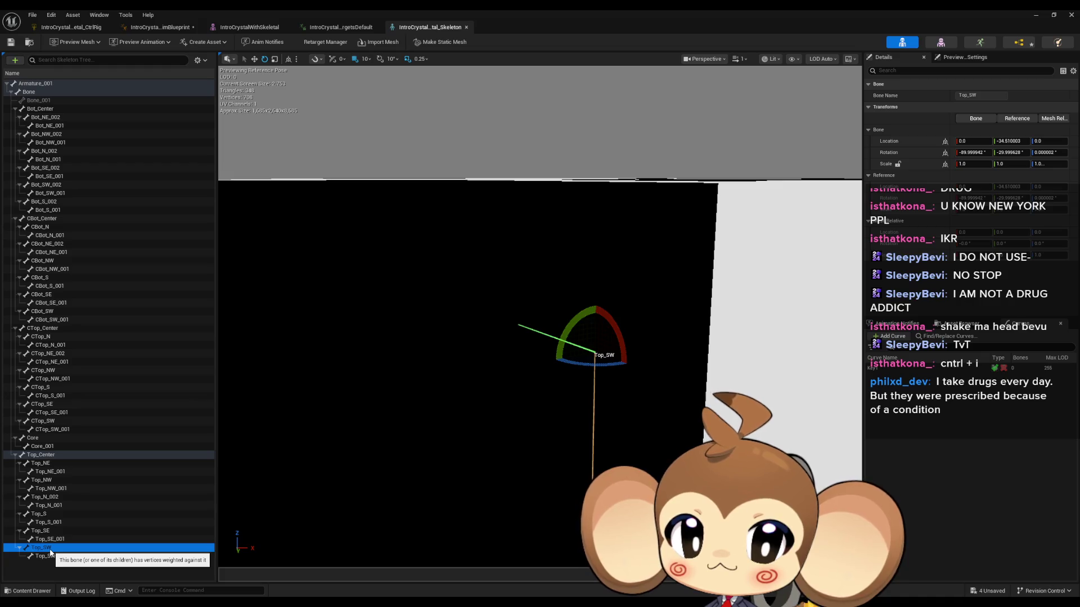
left_click(50, 556)
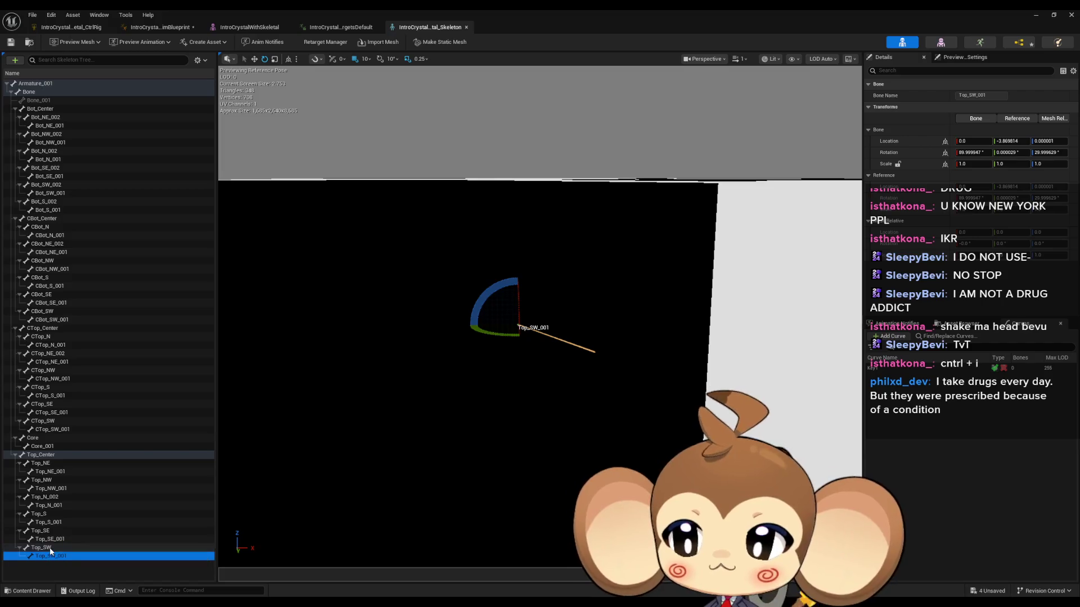
left_click(49, 548)
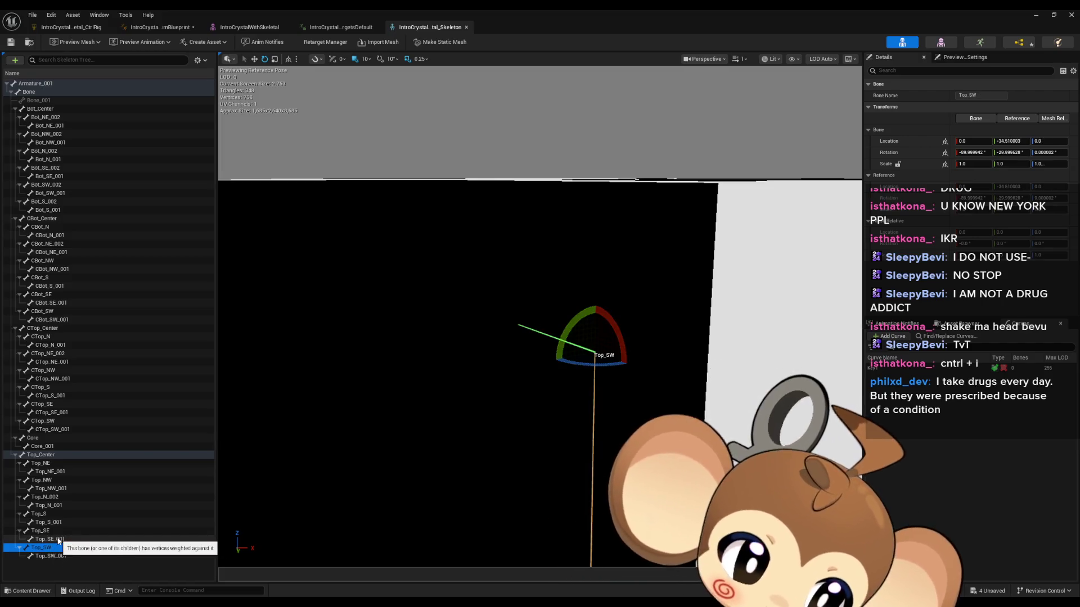
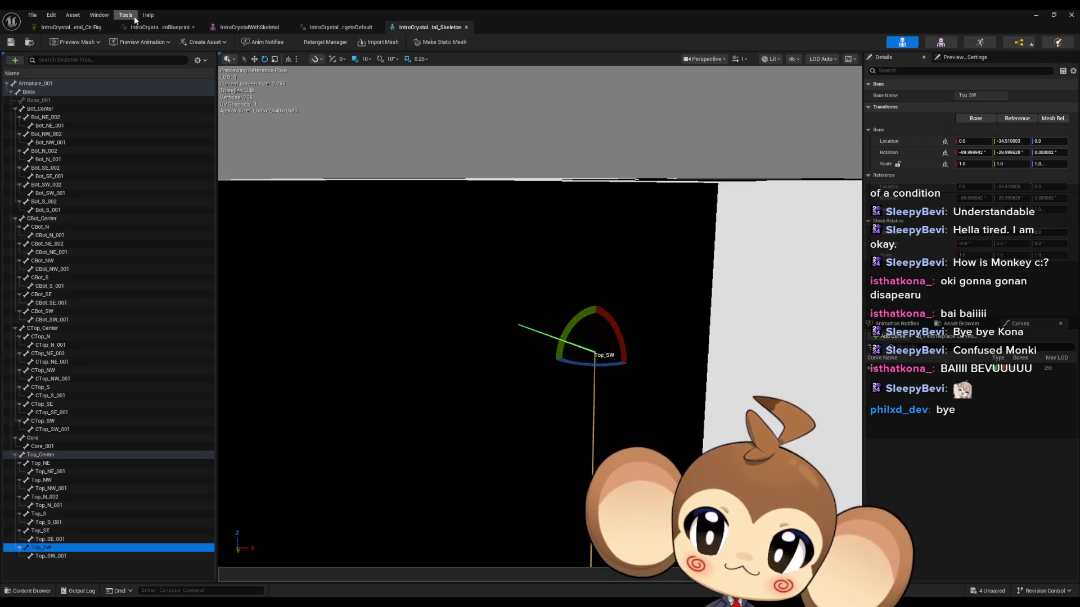
Step: Review the crystal's animation graph, then open the Control Rig's GoOutFromCenter function
left_click(154, 27)
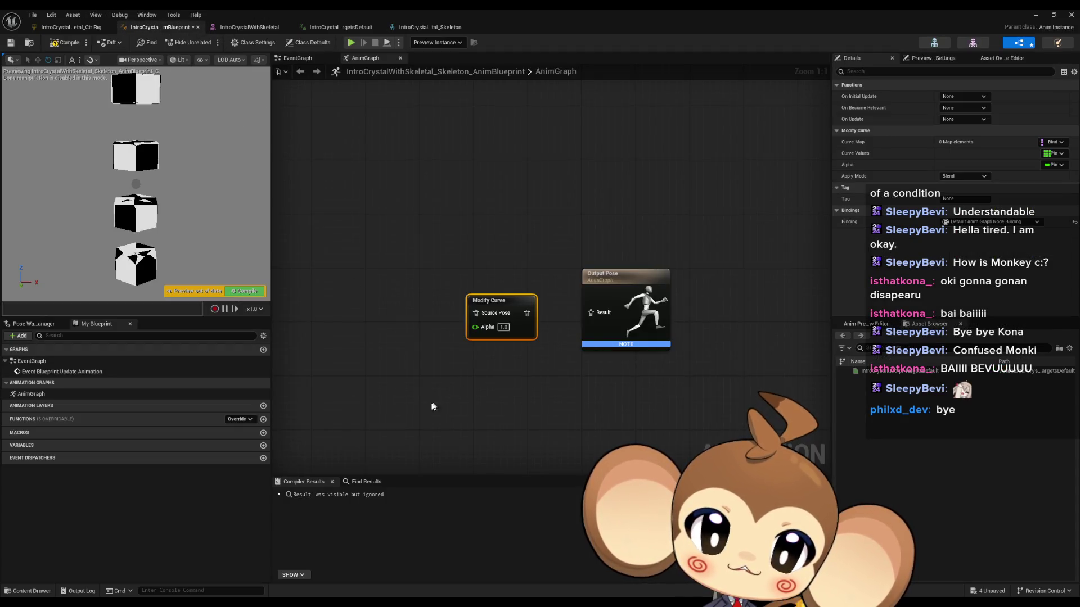
left_click(186, 394)
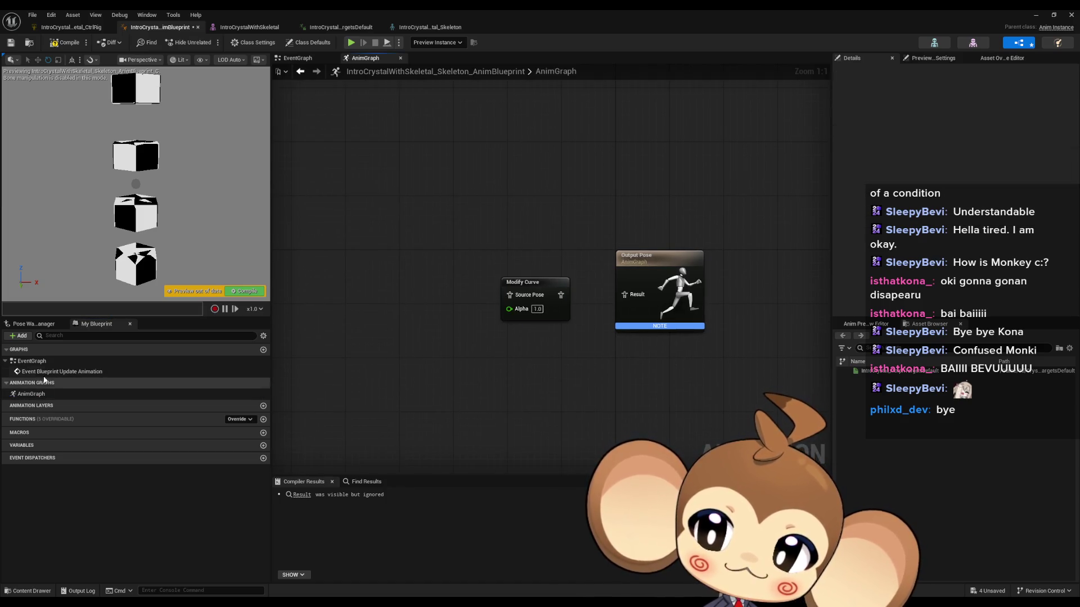
left_click(63, 27)
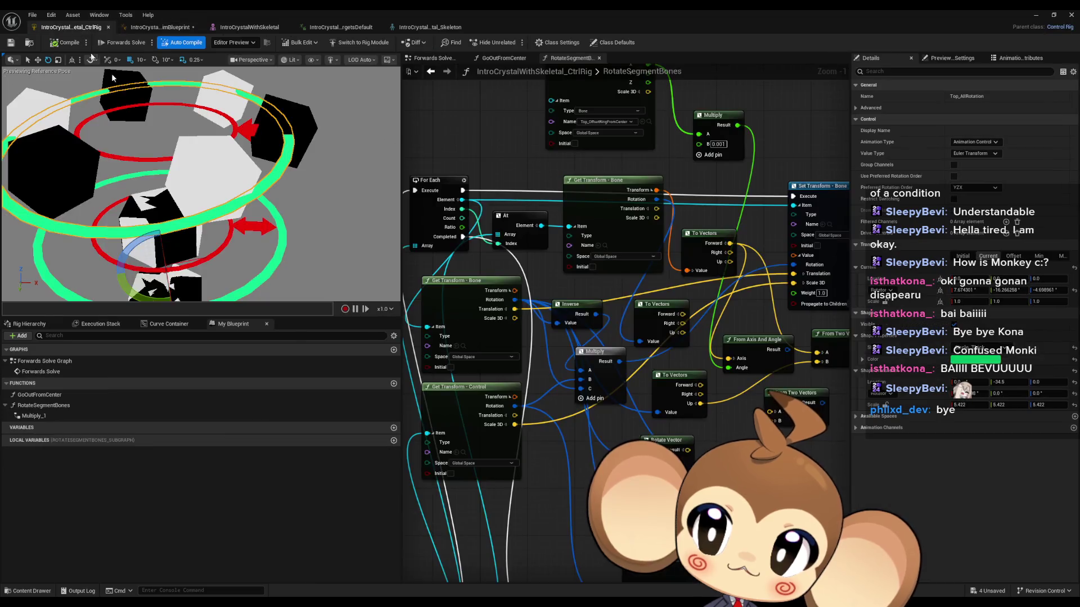
double_click(40, 395)
Step: Inspect GoOutFromCenter's To Vectors node settings and its Entry and Return nodes
scroll(615, 336, "down", 3)
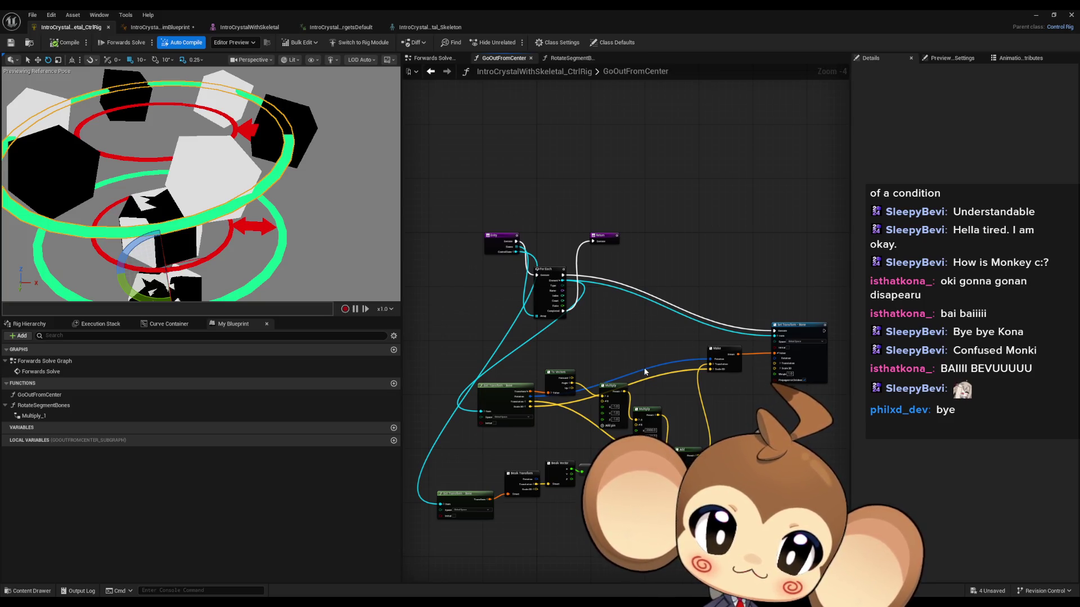
scroll(595, 396, "up", 2)
scroll(595, 396, "up", 1)
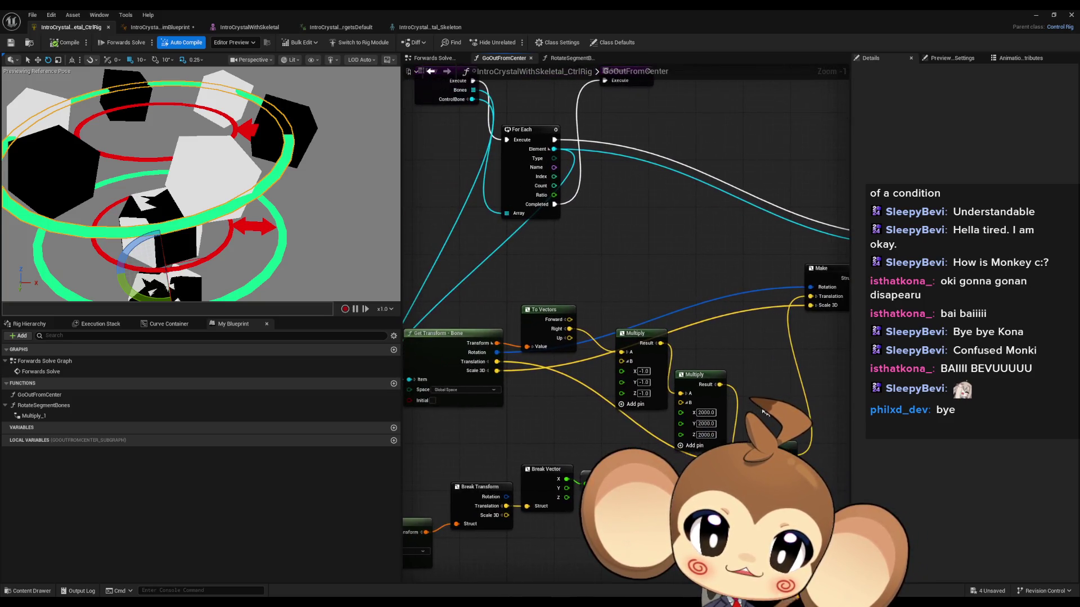
left_click(547, 309)
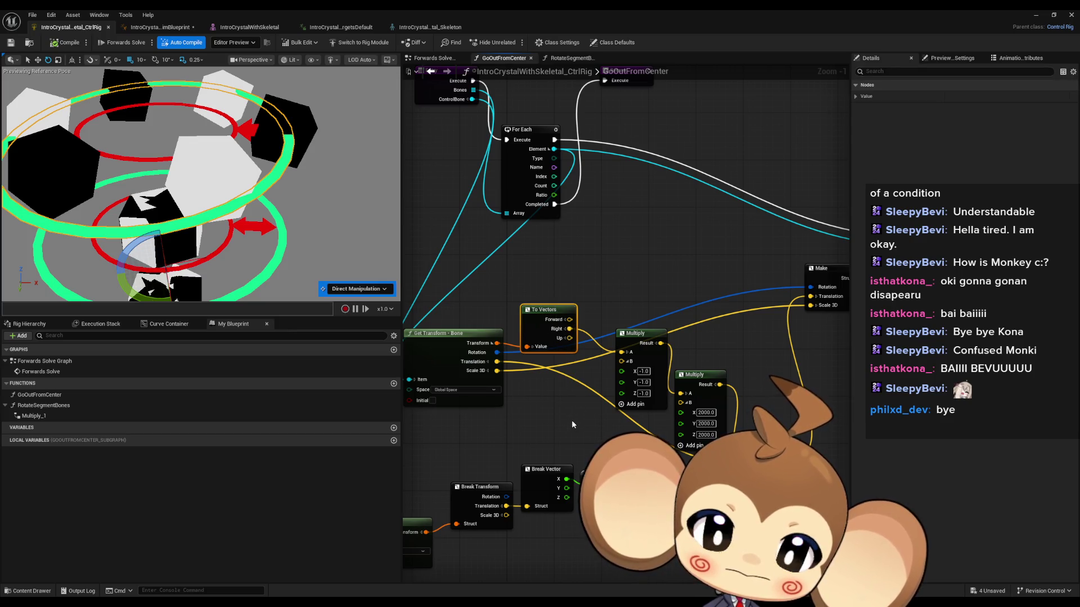
left_click_drag(568, 422, 653, 457)
Step: Return to the Forwards Solve Graph and view the function calls' bone lists
double_click(44, 361)
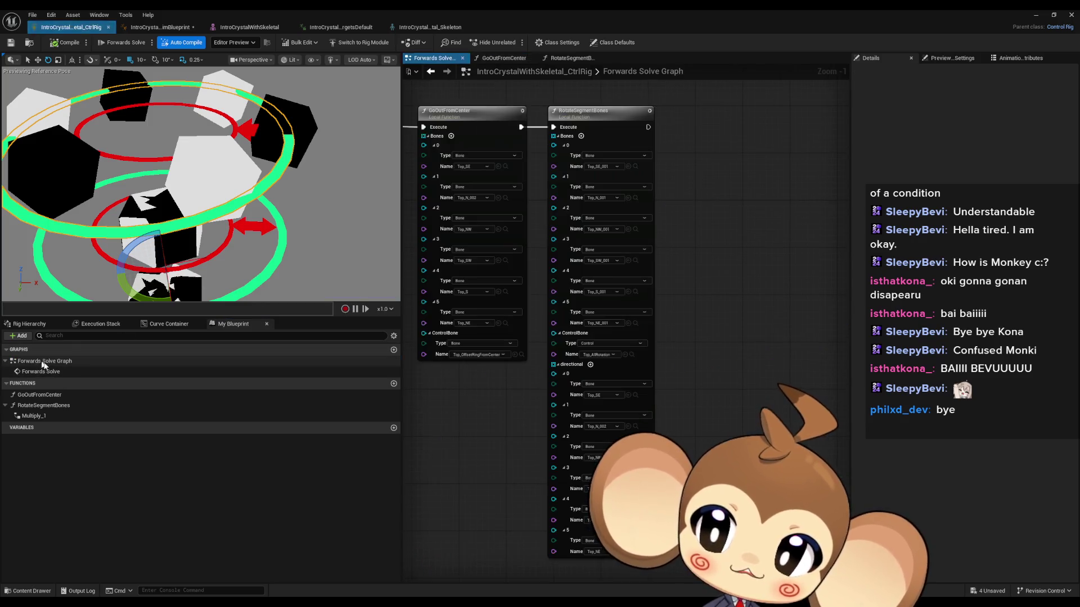
scroll(573, 291, "up", 2)
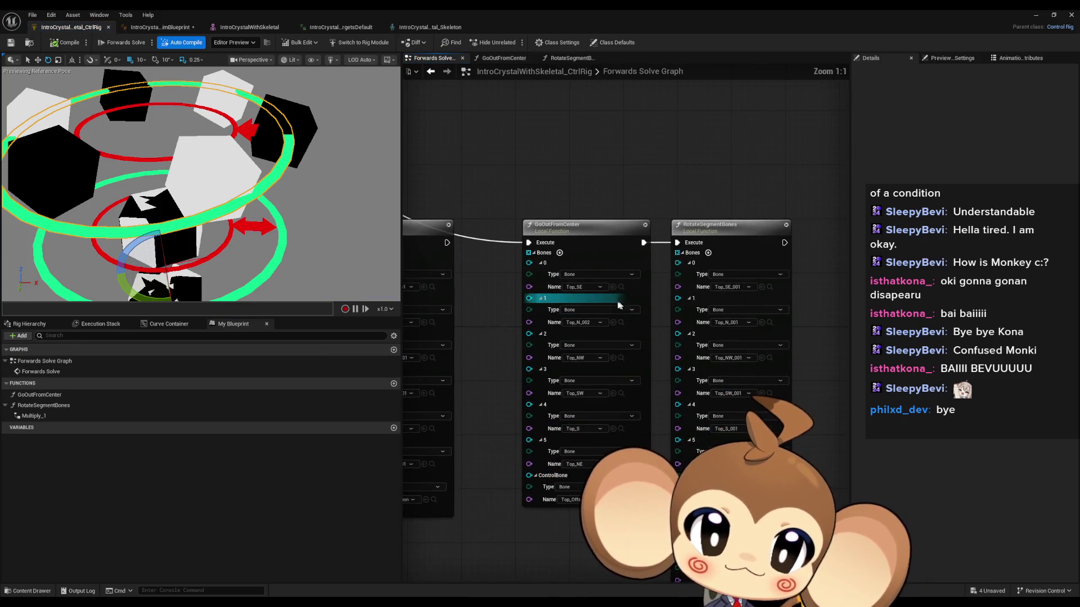
mouse_move(572, 290)
left_mouse_down()
mouse_move(531, 264)
mouse_move(468, 136)
left_mouse_up()
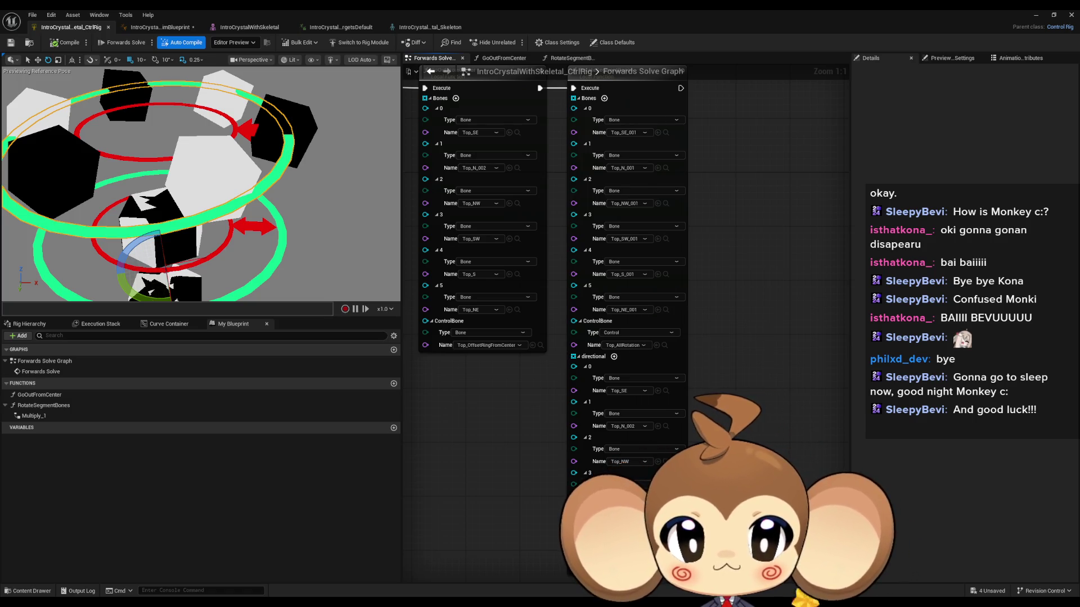
Step: In RotateSegmentBones, remove the C input from the quaternion Multiply node
double_click(601, 89)
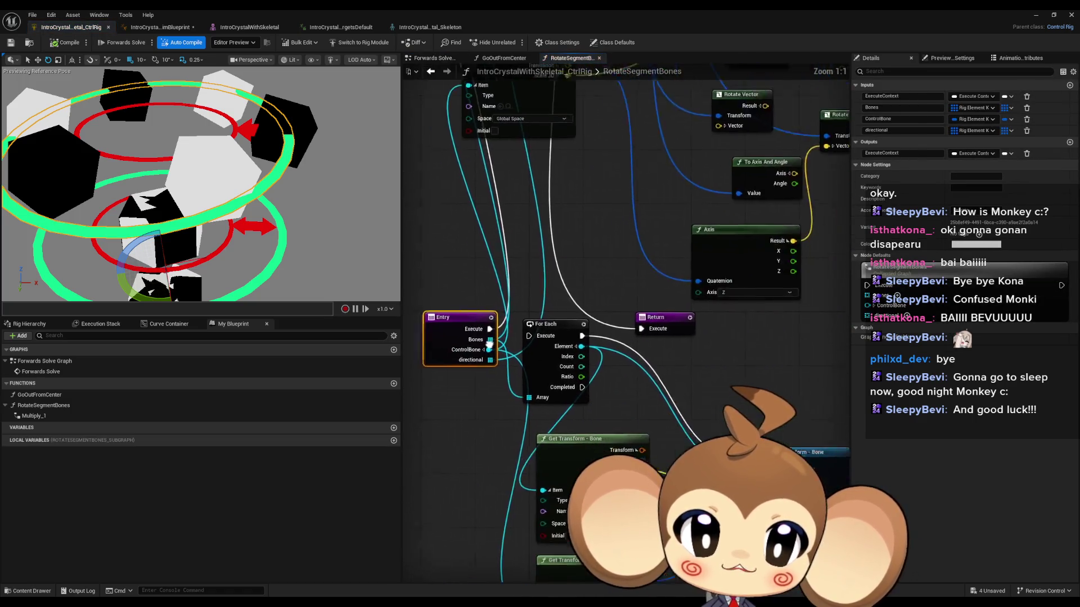
scroll(607, 292, "up", 5)
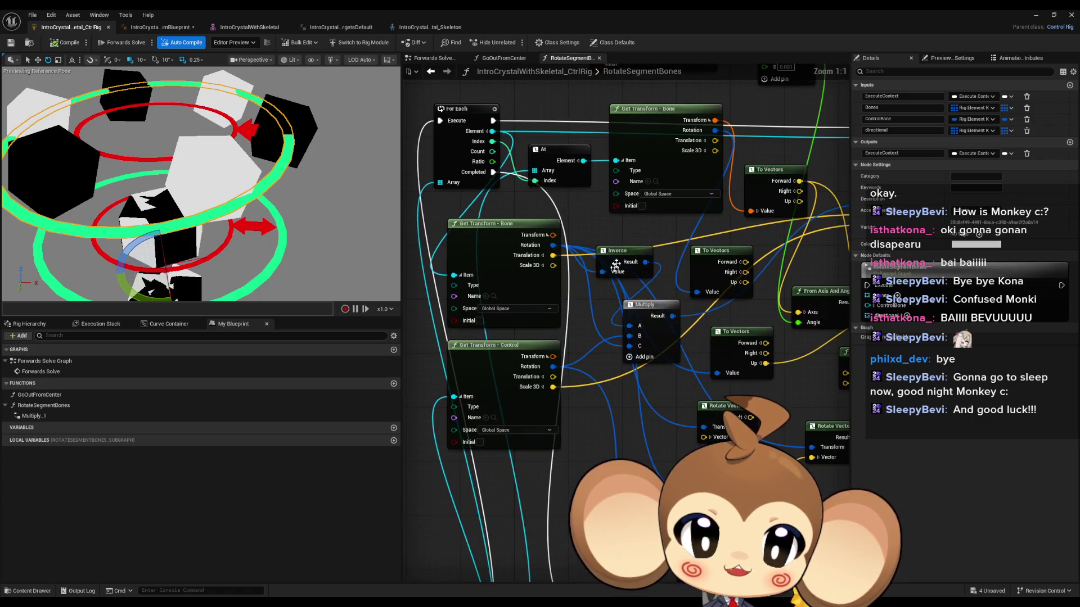
left_click_drag(427, 388, 508, 280)
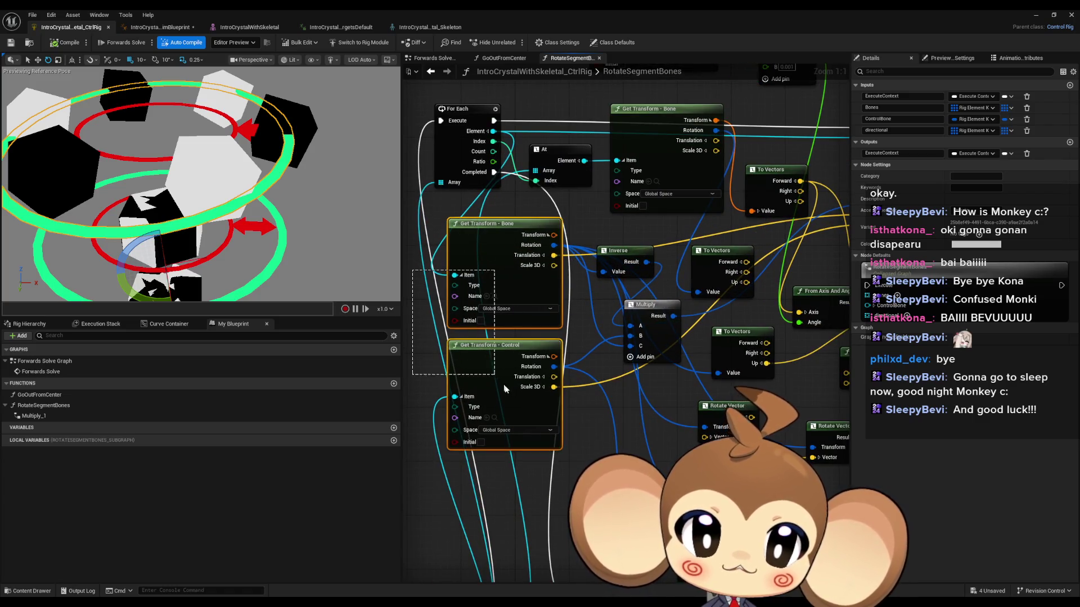
left_click(640, 311)
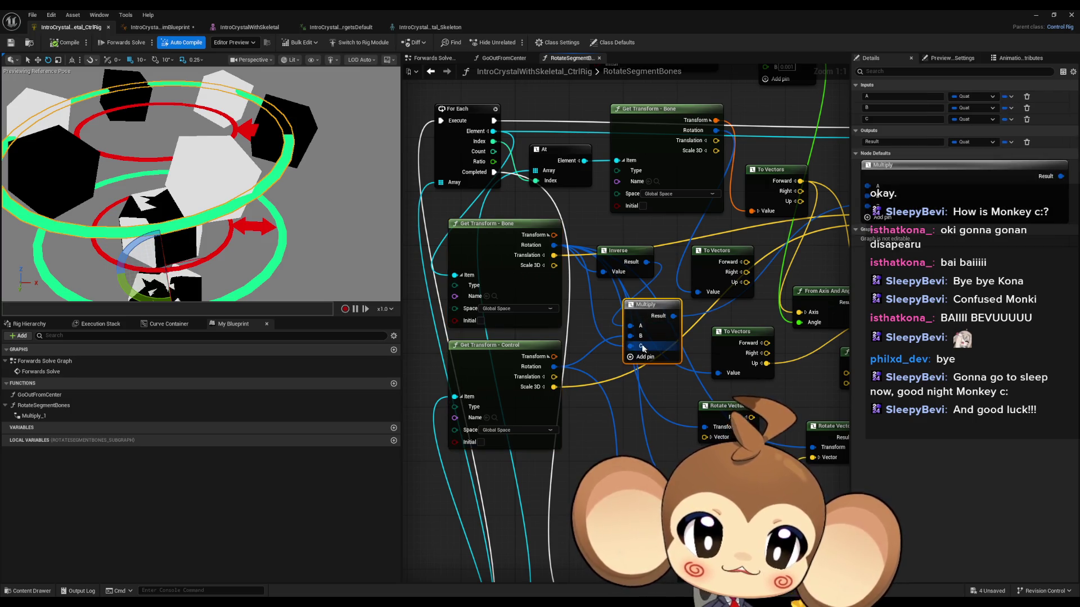
right_click(630, 346)
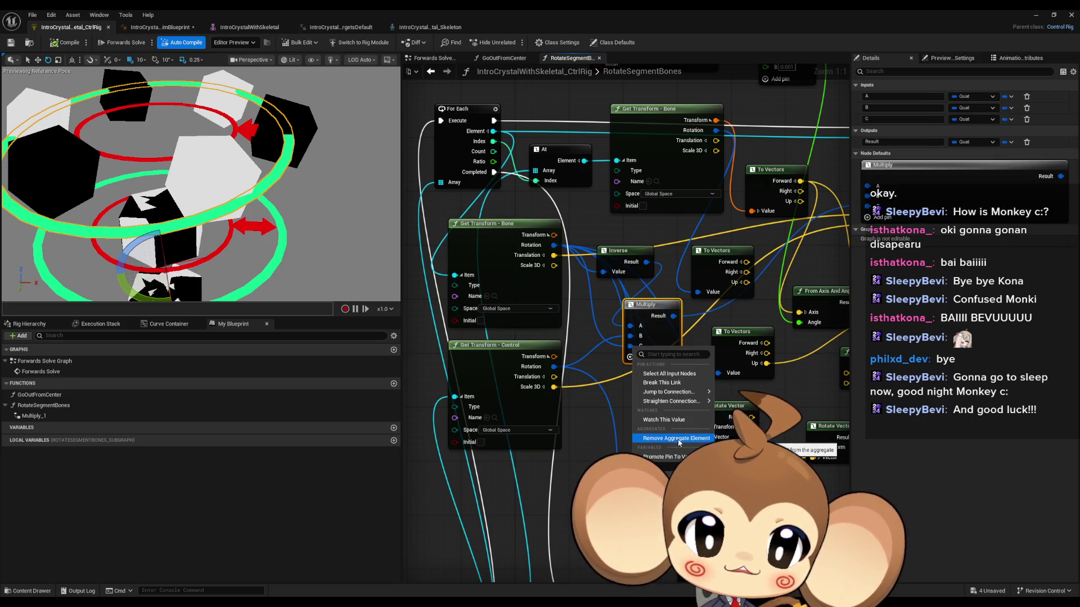
left_click(676, 439)
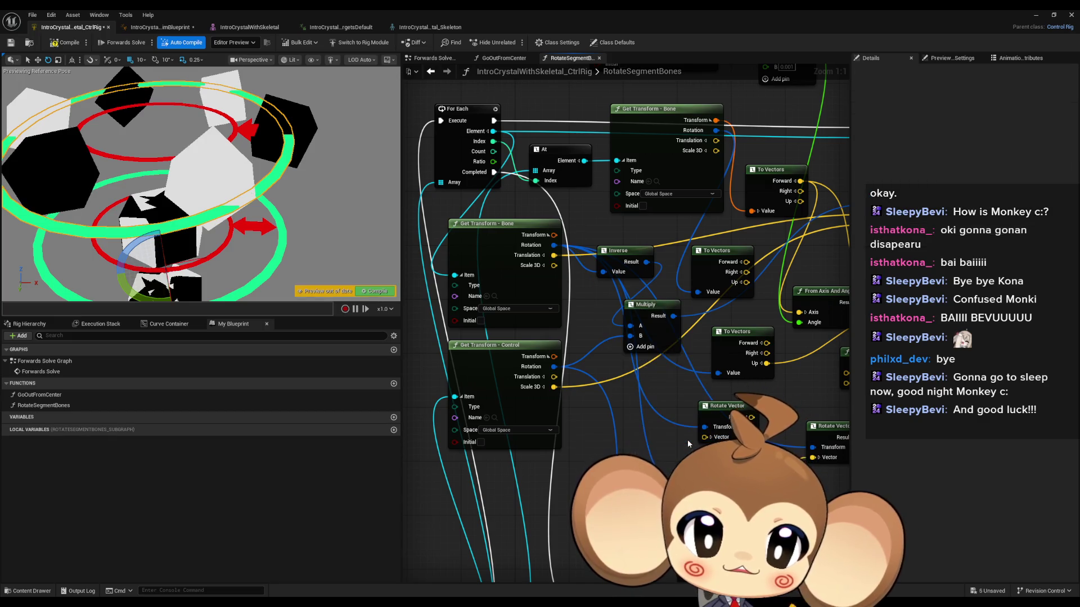
Step: Delete the Inverse node and wire the bone's Rotation straight into Multiply's A input
left_click(654, 302)
mouse_move(644, 318)
left_mouse_down()
mouse_move(624, 325)
mouse_move(638, 330)
left_mouse_up()
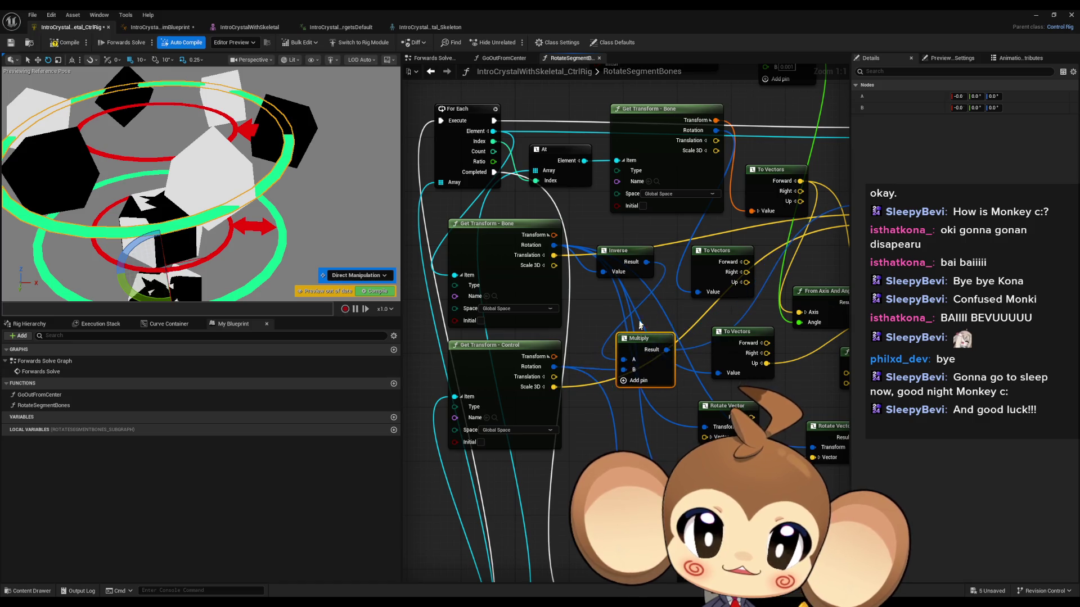
left_click(622, 256)
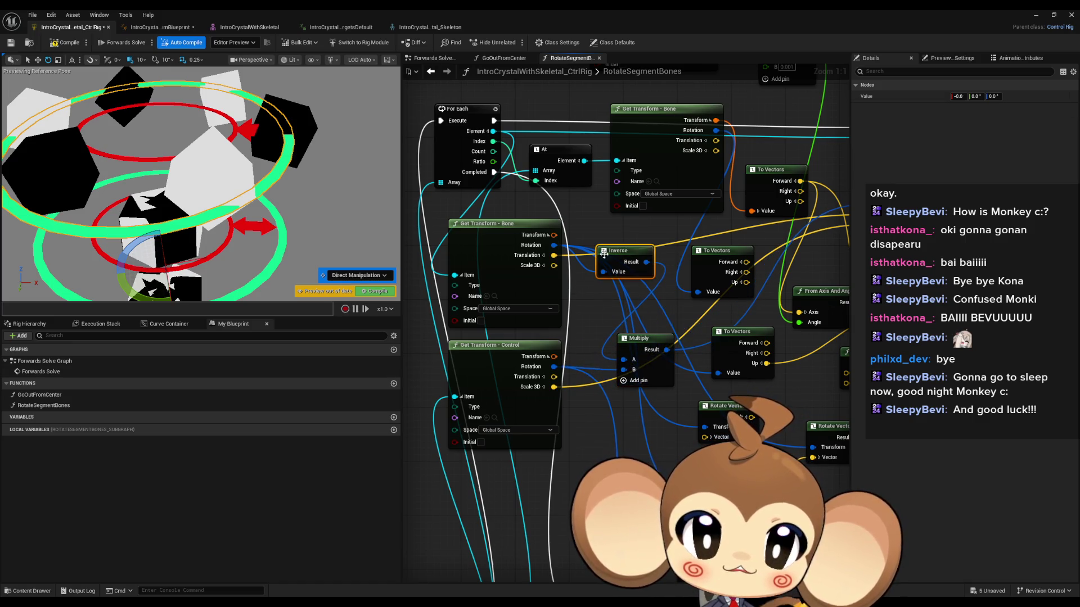
key("Delete")
left_click_drag(623, 361, 554, 245)
left_click_drag(641, 340, 623, 313)
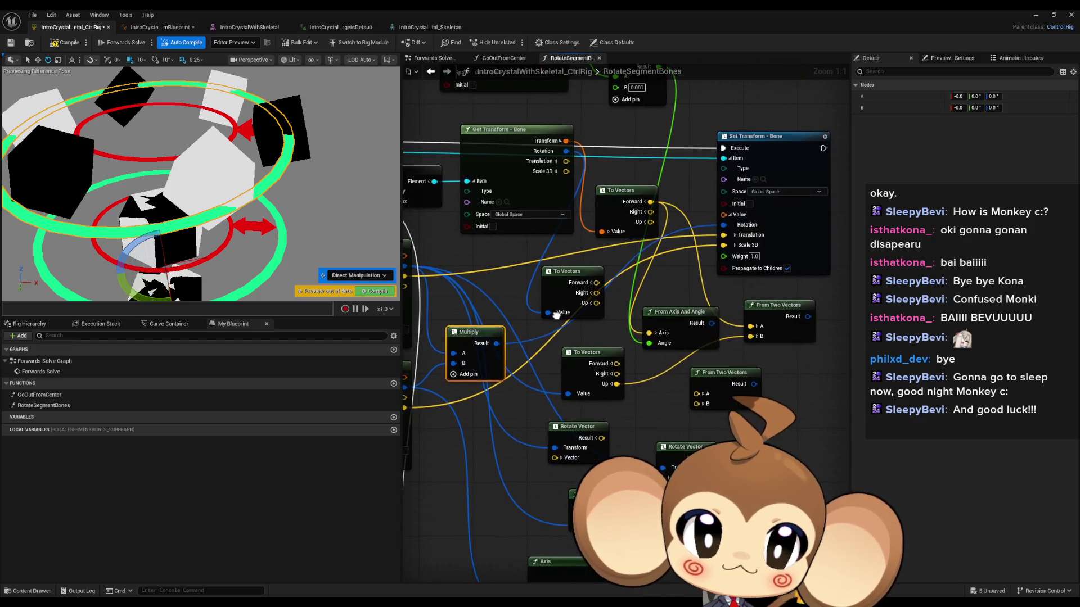
left_click_drag(556, 316, 716, 325)
scroll(711, 326, "down", 1)
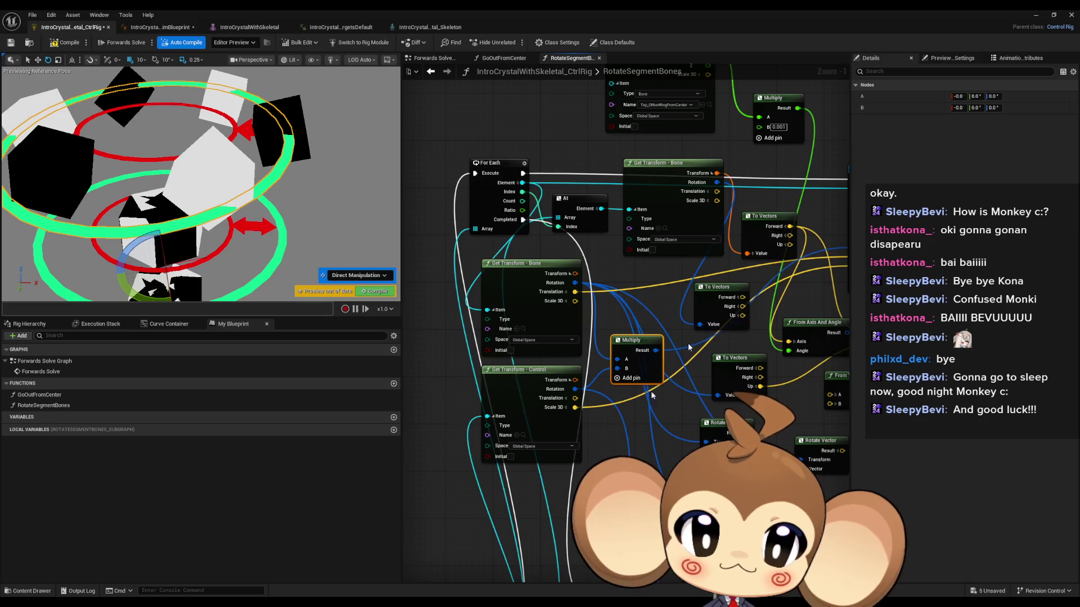
left_click_drag(623, 405, 605, 370)
scroll(585, 349, "down", 3)
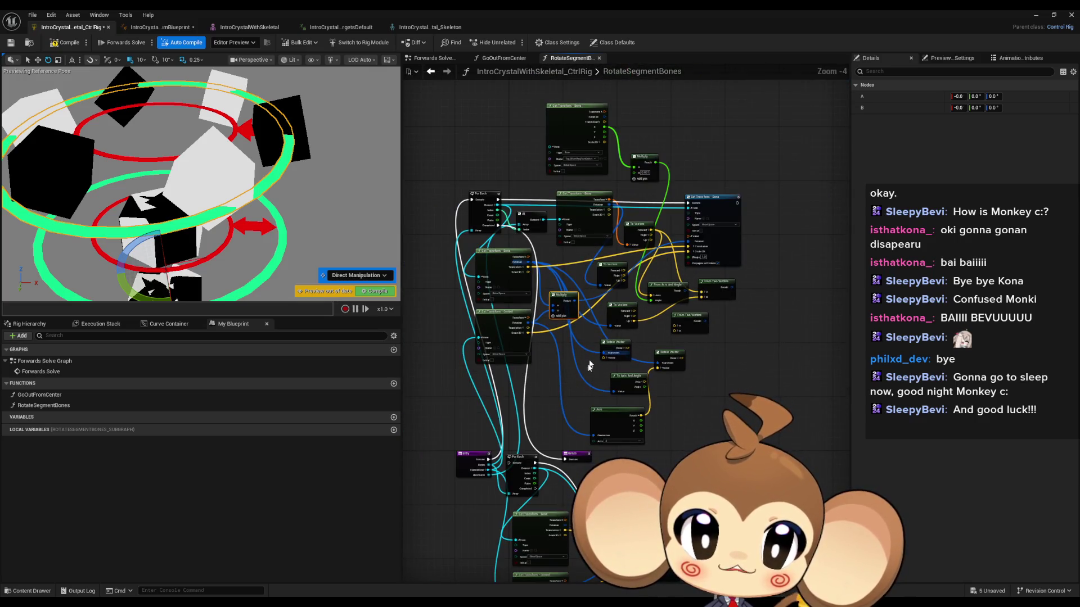
scroll(577, 377, "down", 1)
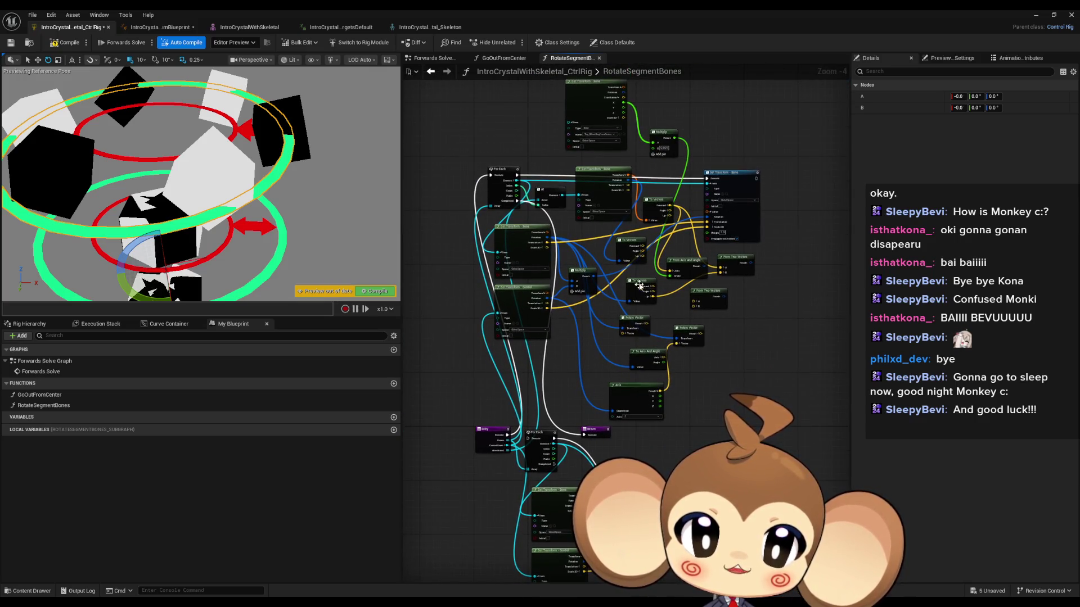
scroll(522, 336, "up", 1)
Step: Duplicate the Get and Set Transform nodes and chain the new Set Transform between Entry and Return
left_click(522, 336)
left_click(513, 287, "shift")
left_click(723, 242, "shift")
left_click_drag(593, 337, 844, 301)
key("ctrl+c")
key("ctrl+v")
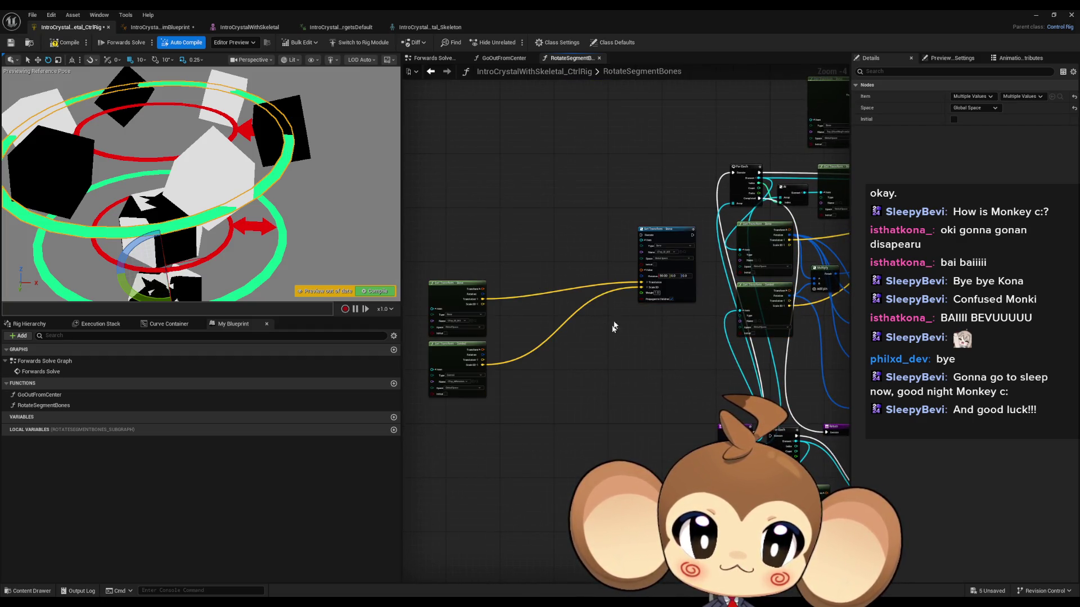
left_click_drag(658, 234, 588, 342)
scroll(670, 394, "up", 4)
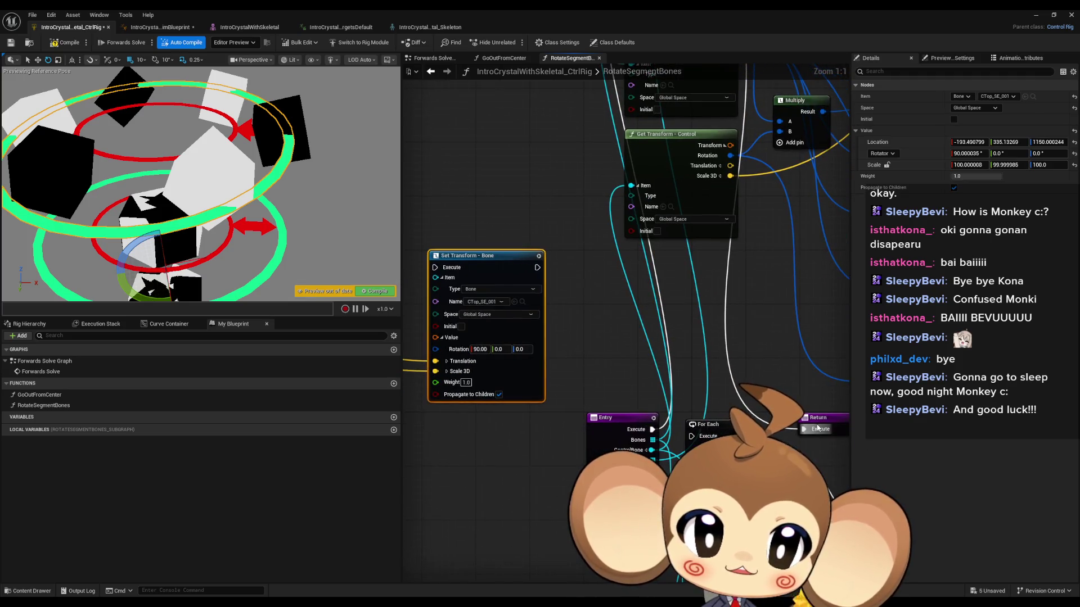
left_click_drag(538, 268, 804, 429)
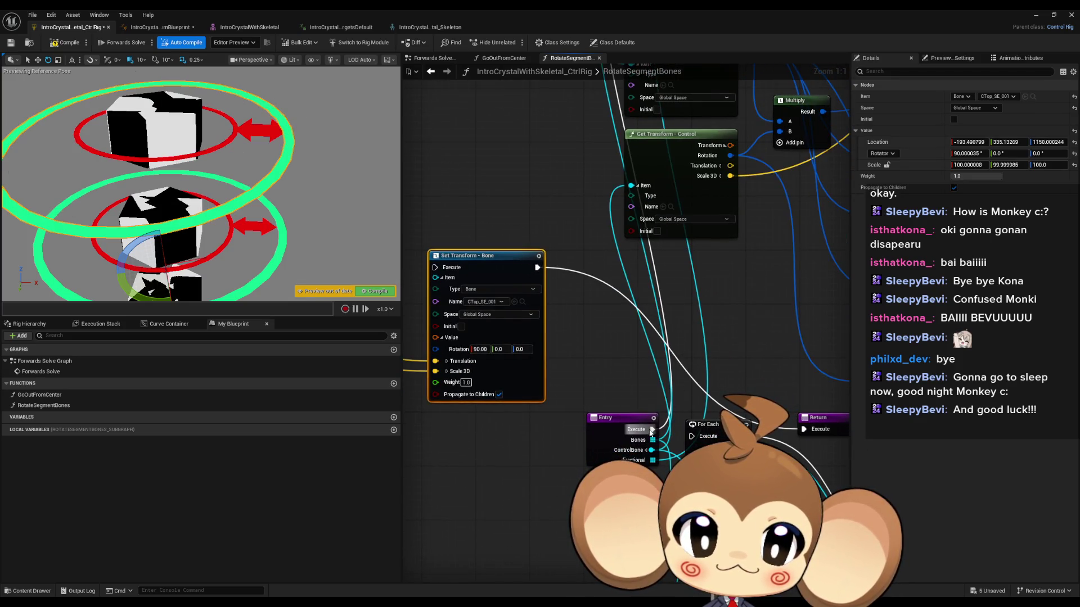
left_click_drag(622, 401, 436, 268)
left_click_drag(496, 299, 691, 302)
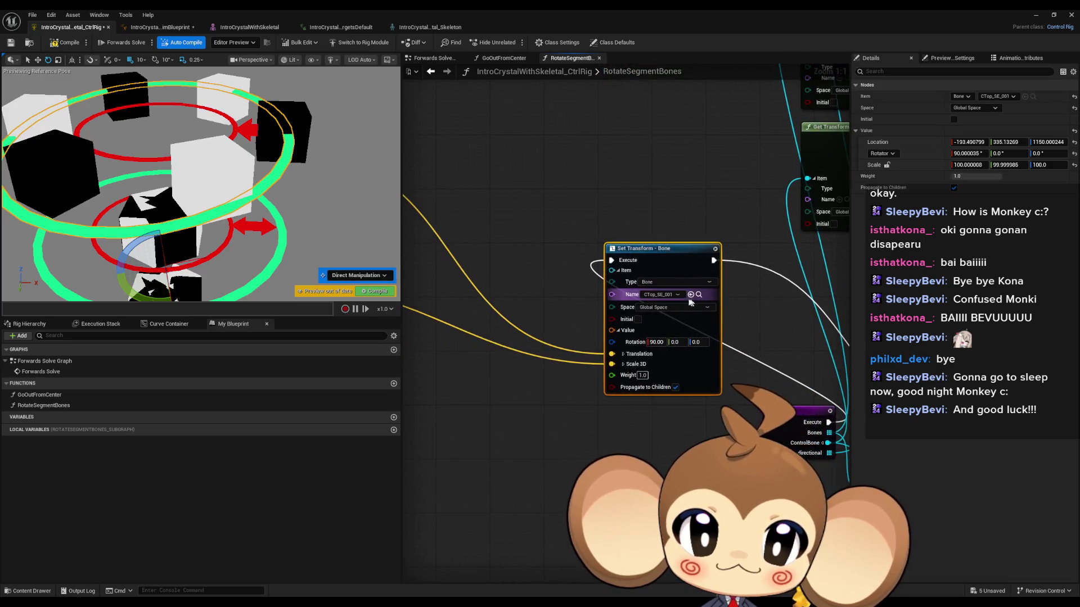
Step: Point the Set and Get Transform nodes at Top_NE and the control node at Top_AllRotation
left_click(657, 295)
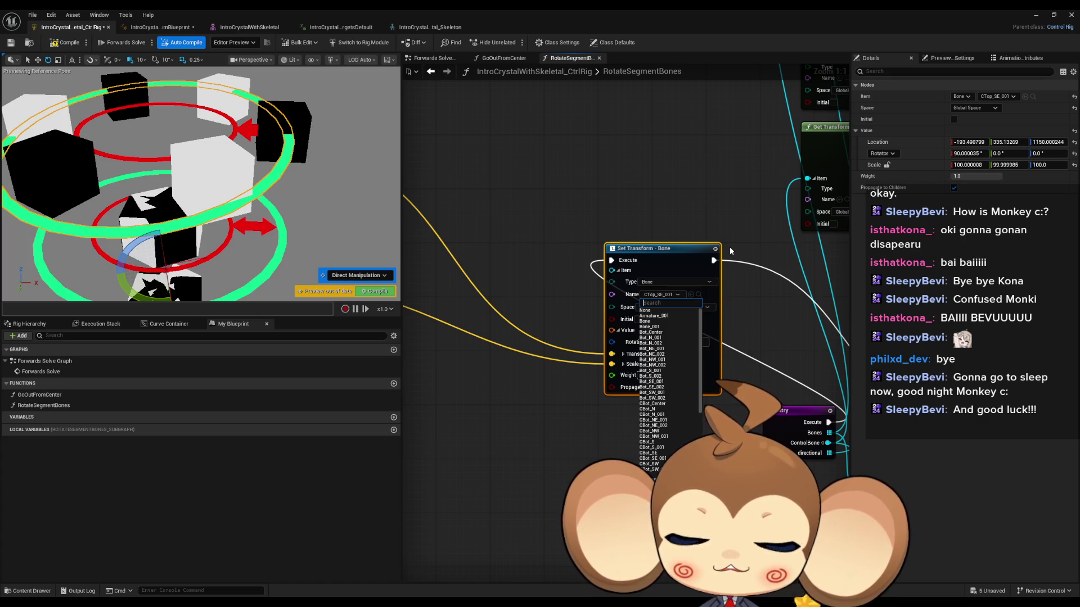
type("top_n")
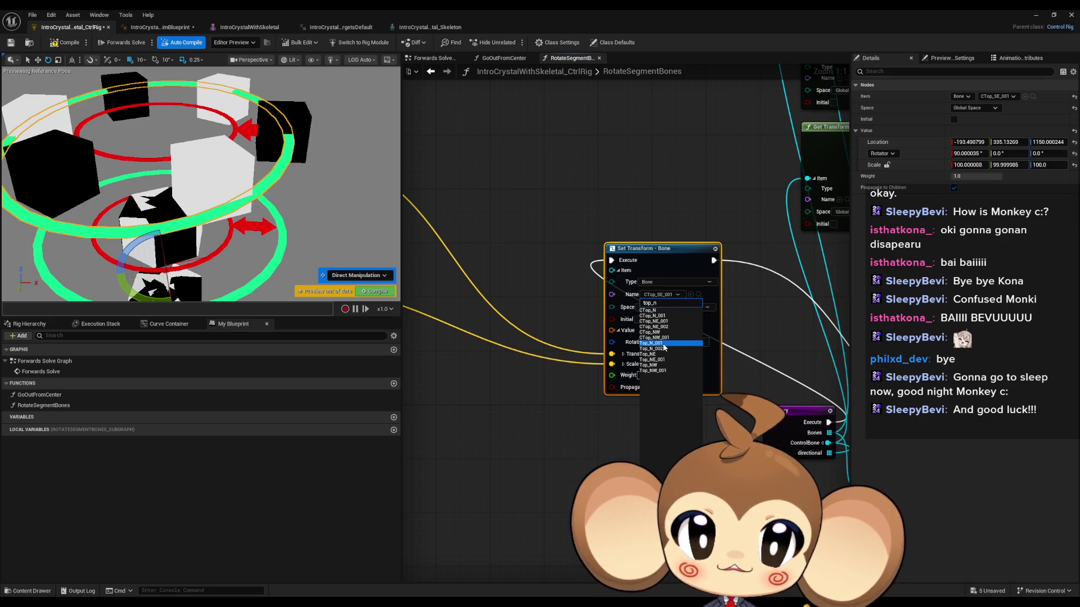
key("BackSpace")
type("ne")
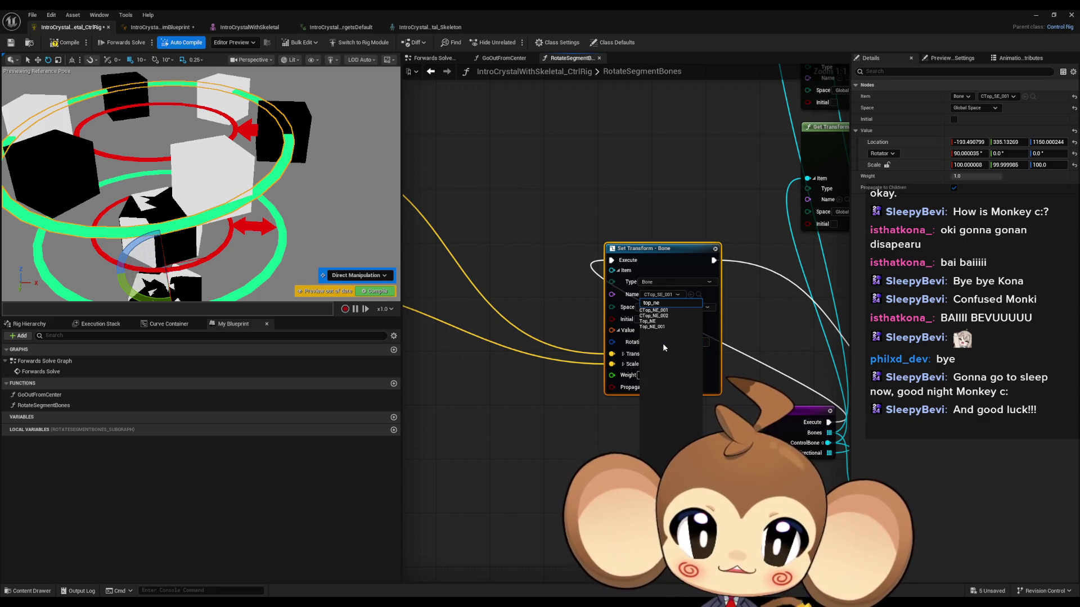
left_click(654, 321)
mouse_move(427, 264)
left_mouse_down()
mouse_move(704, 260)
mouse_move(633, 279)
left_mouse_up()
left_click(578, 272)
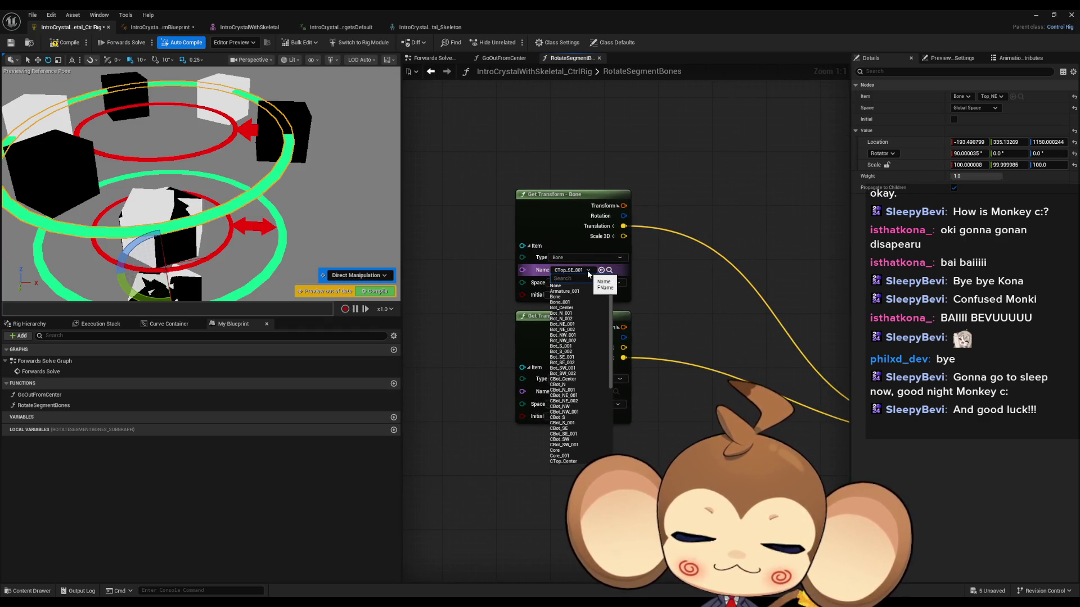
type("top_")
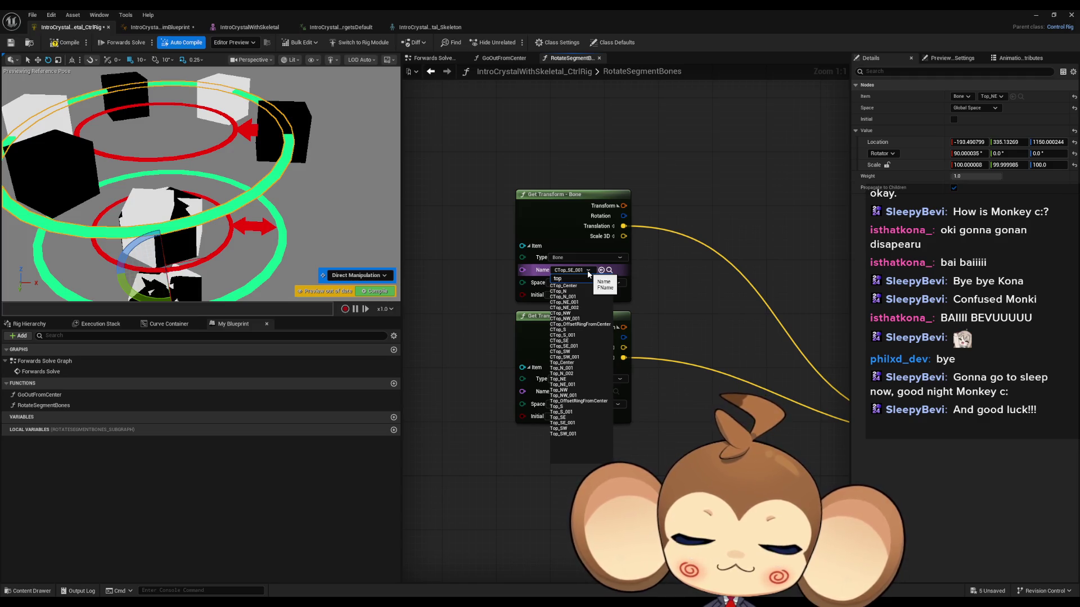
type("ne")
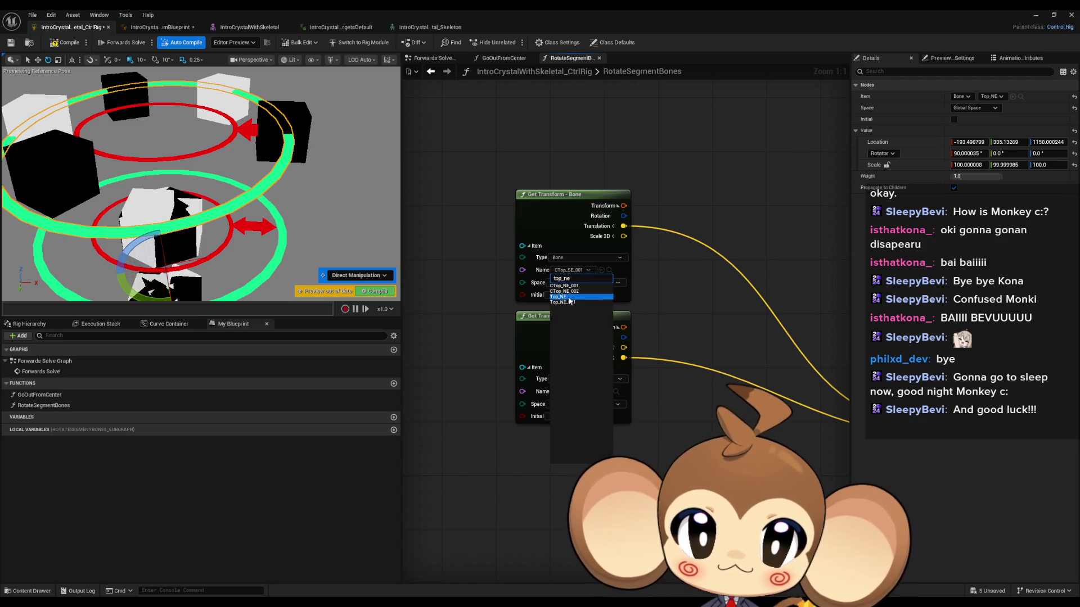
left_click(569, 297)
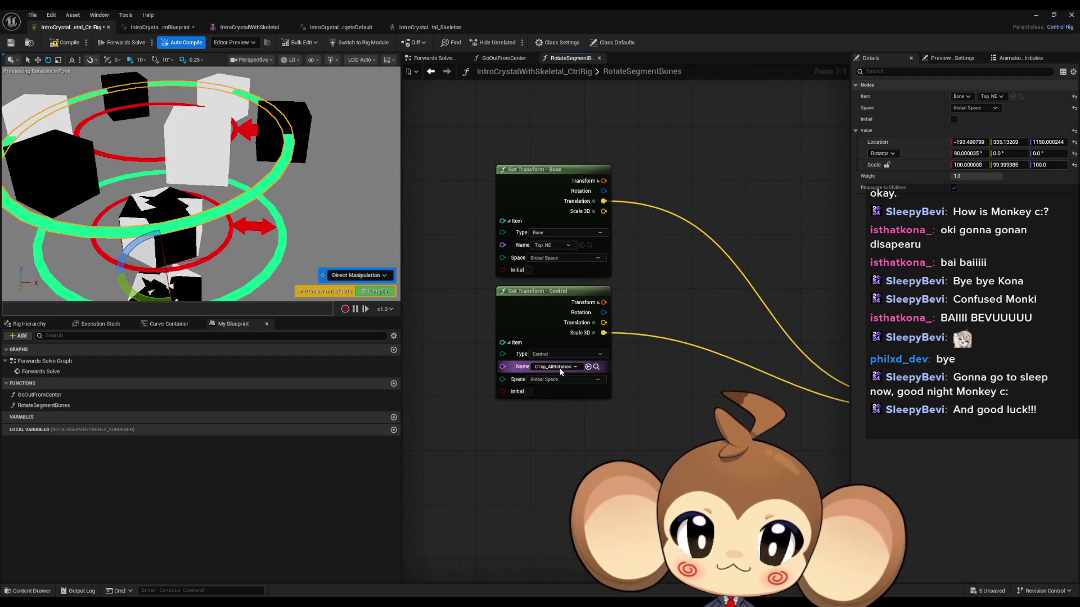
left_click(557, 369)
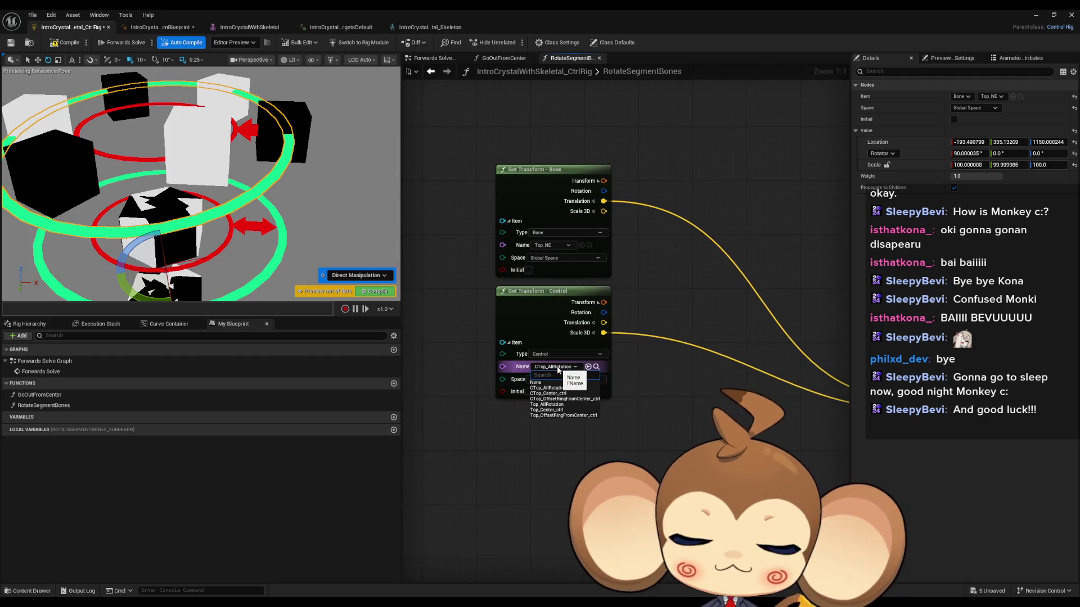
type("top_r")
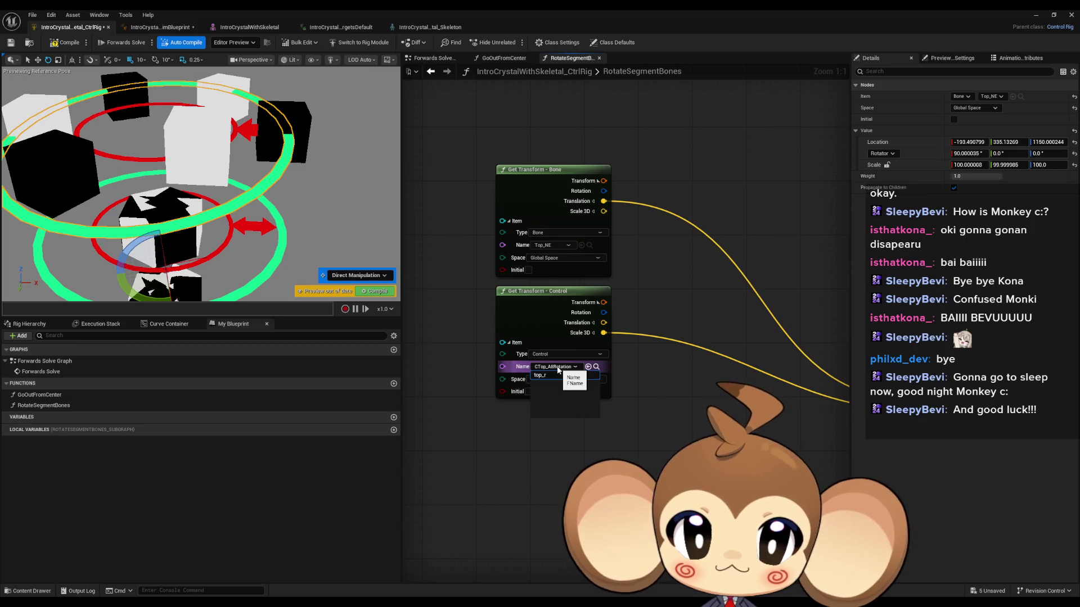
key("BackSpace")
type("a")
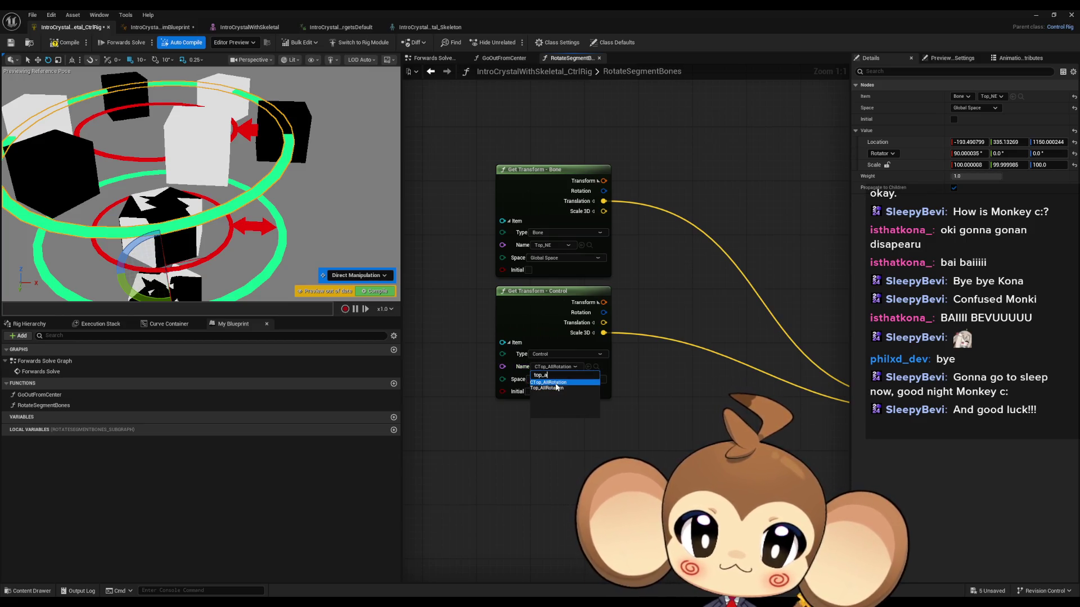
left_click(547, 388)
Step: Multiply the Top_NE rotation by Top_AllRotation's rotation and feed it into Set Transform's Rotation
scroll(708, 390, "down", 2)
left_click_drag(523, 282, 599, 332)
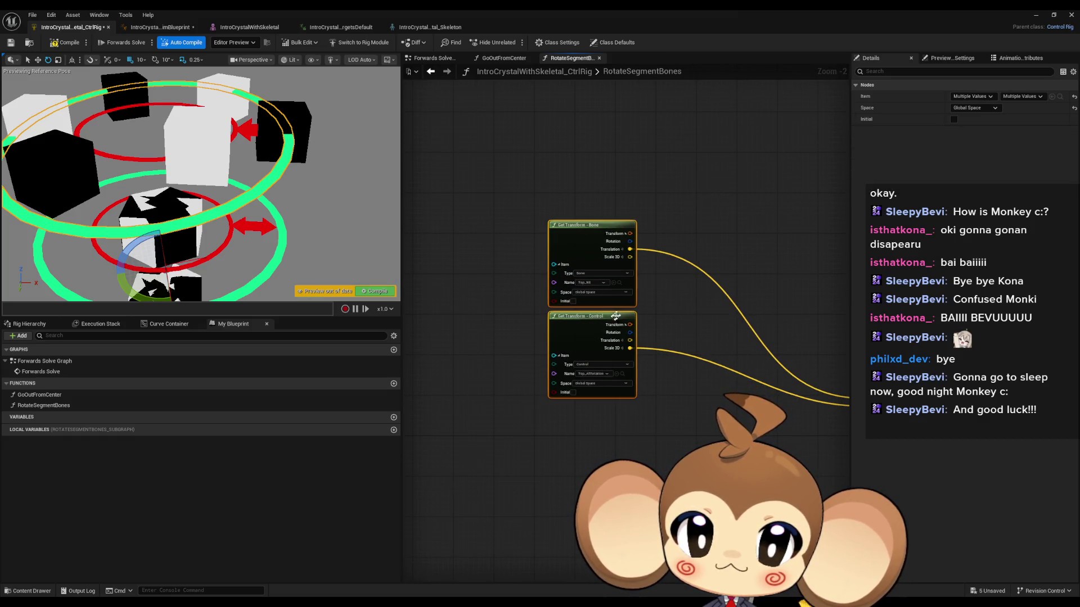
mouse_move(630, 241)
left_mouse_down()
mouse_move(647, 281)
mouse_move(669, 295)
left_mouse_up()
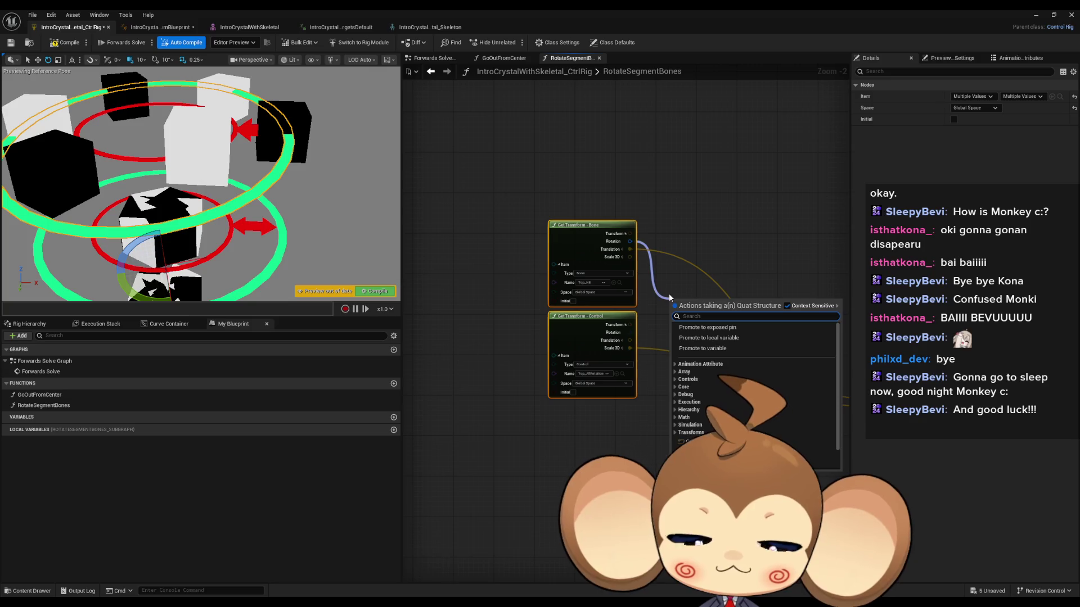
type("multiply")
key("Return")
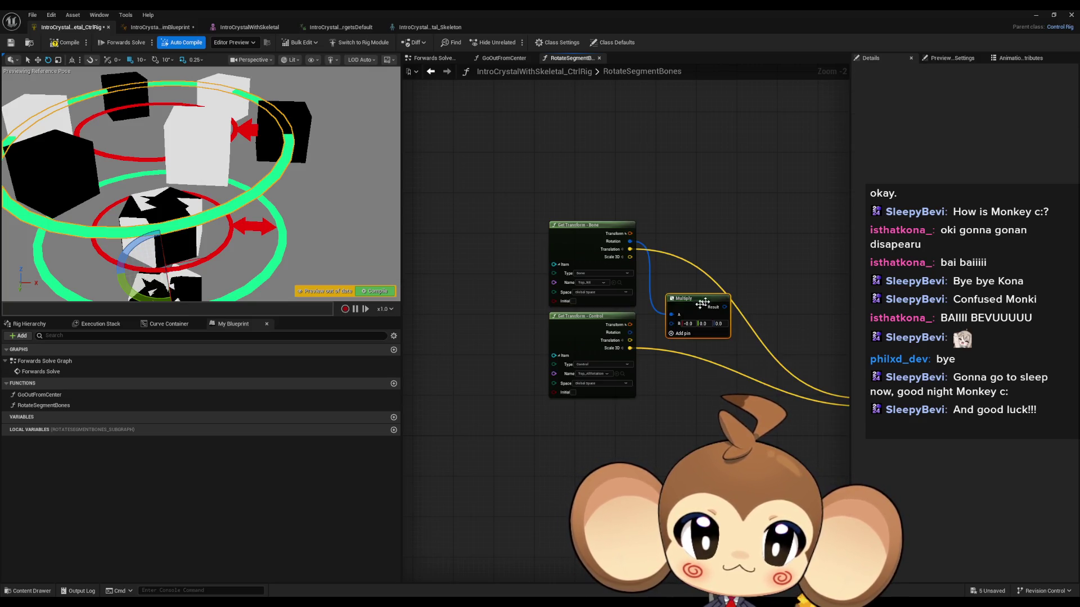
left_click_drag(671, 323, 631, 332)
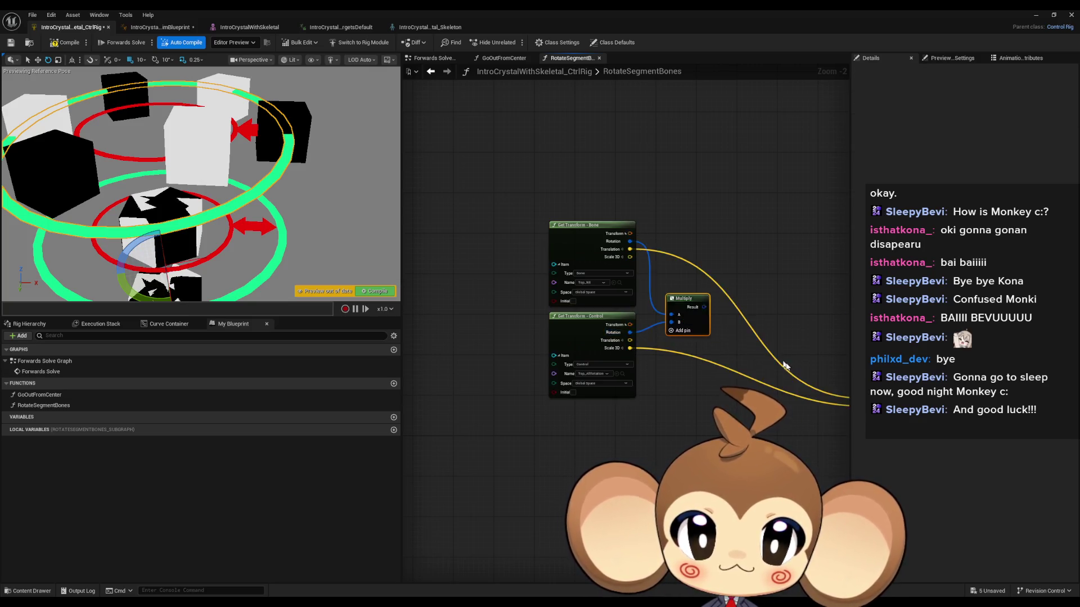
mouse_move(481, 276)
left_mouse_down()
mouse_move(529, 281)
mouse_move(621, 369)
mouse_move(645, 358)
left_mouse_up()
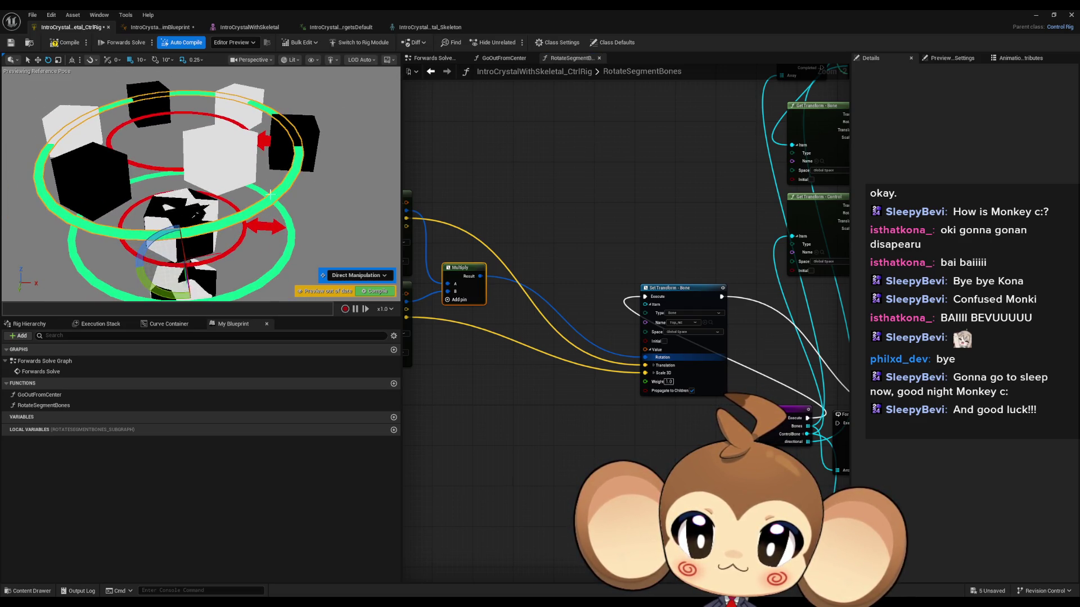
Step: Rotate the Top_AllRotation control in the preview to test the ring turning
left_click(270, 194)
mouse_move(222, 252)
left_mouse_down()
mouse_move(221, 276)
mouse_move(233, 251)
mouse_move(199, 275)
mouse_move(202, 288)
mouse_move(200, 239)
mouse_move(202, 274)
left_mouse_up()
left_click_drag(589, 276, 722, 282)
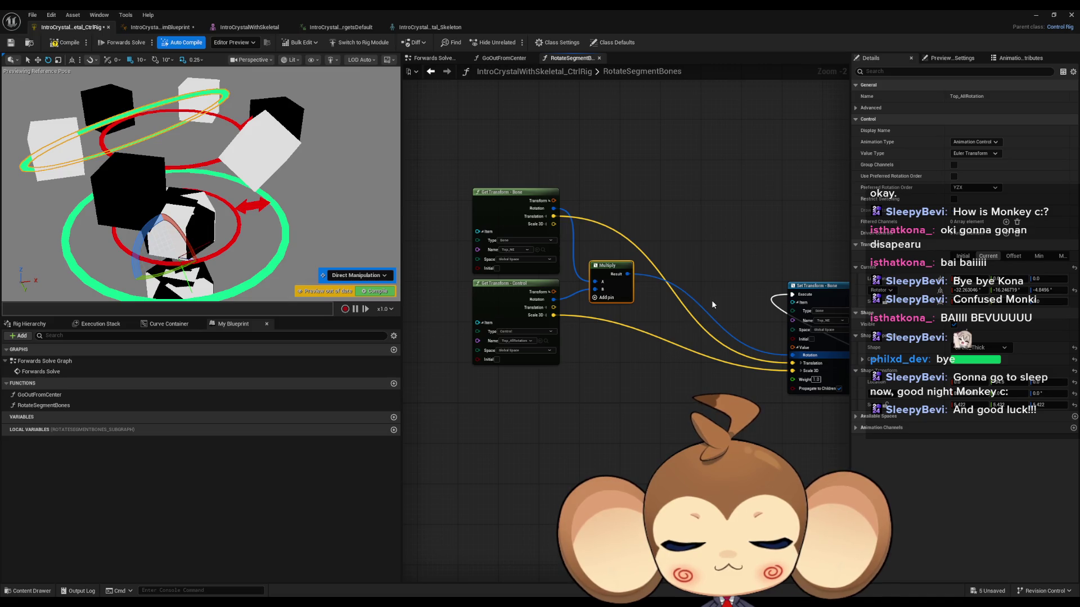
Step: Switch the Get Transform bone node to read the Top_SE bone
scroll(687, 338, "up", 1)
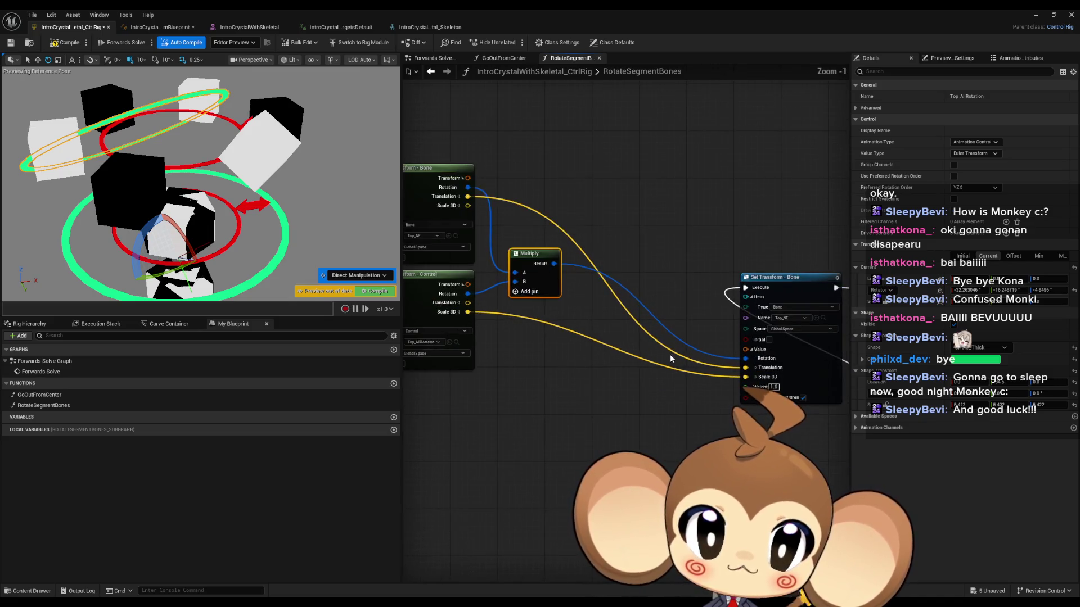
mouse_move(670, 354)
left_mouse_down()
mouse_move(655, 364)
mouse_move(653, 343)
left_mouse_up()
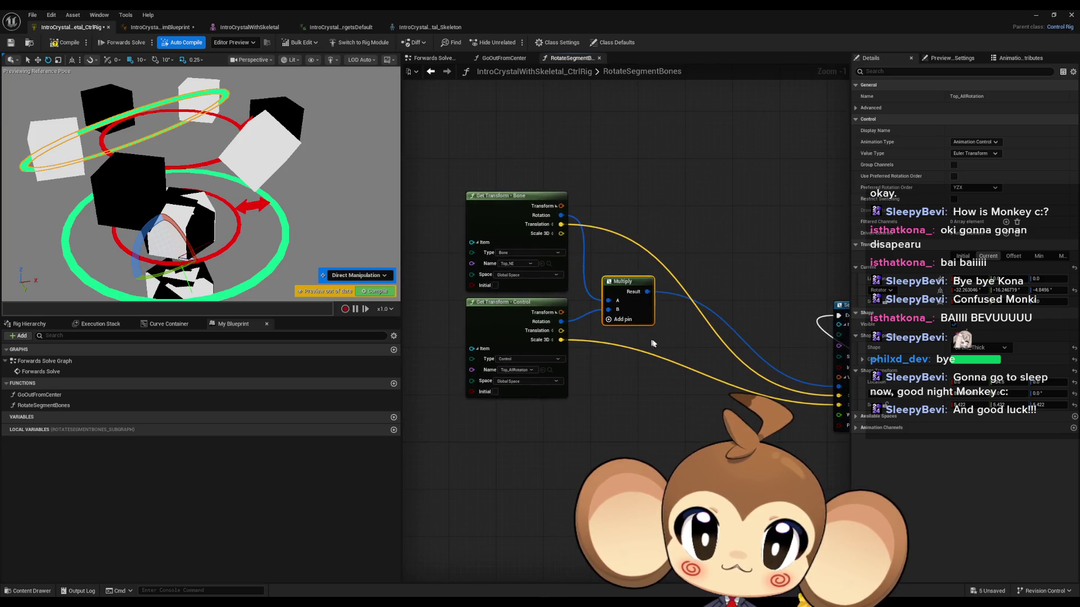
left_click(522, 266)
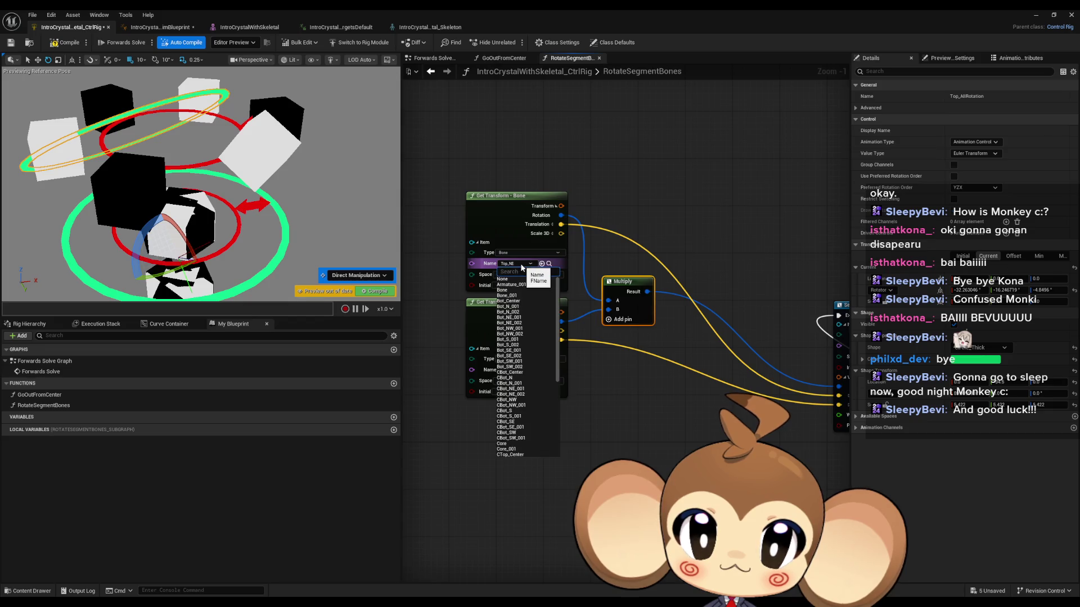
type("top")
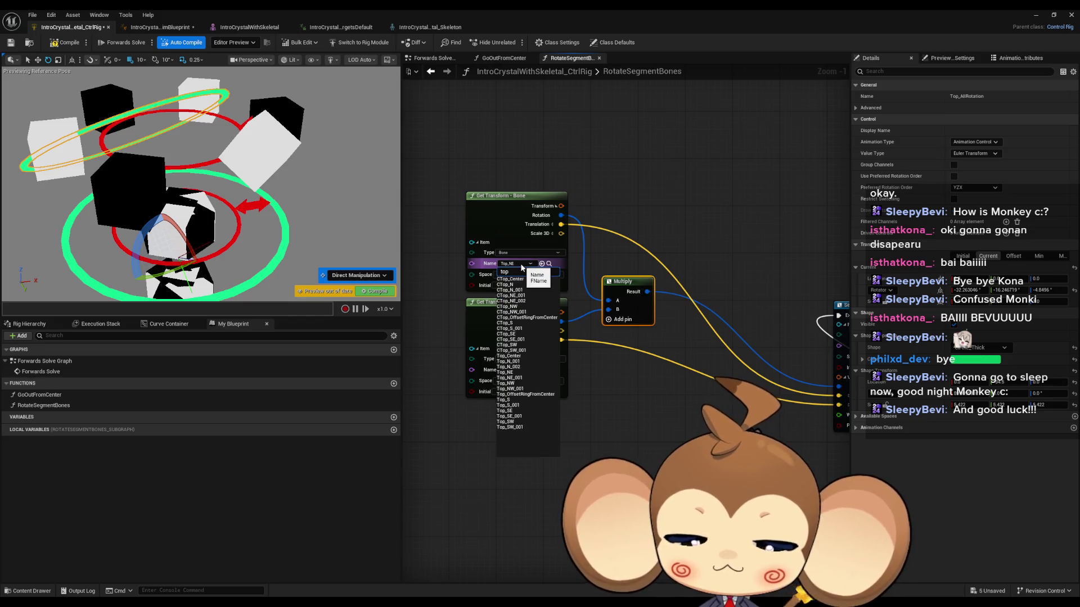
type("_se")
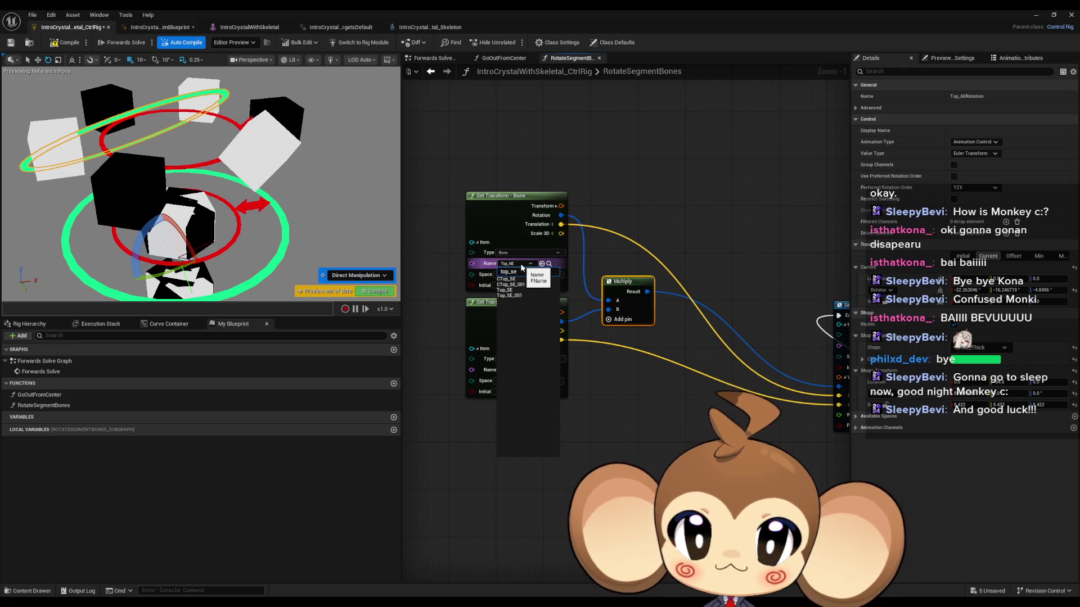
left_click(512, 280)
Step: Set the Set Transform bone to CTop_SE and test-rotate the ring control
left_click_drag(651, 318, 547, 299)
left_click(778, 326)
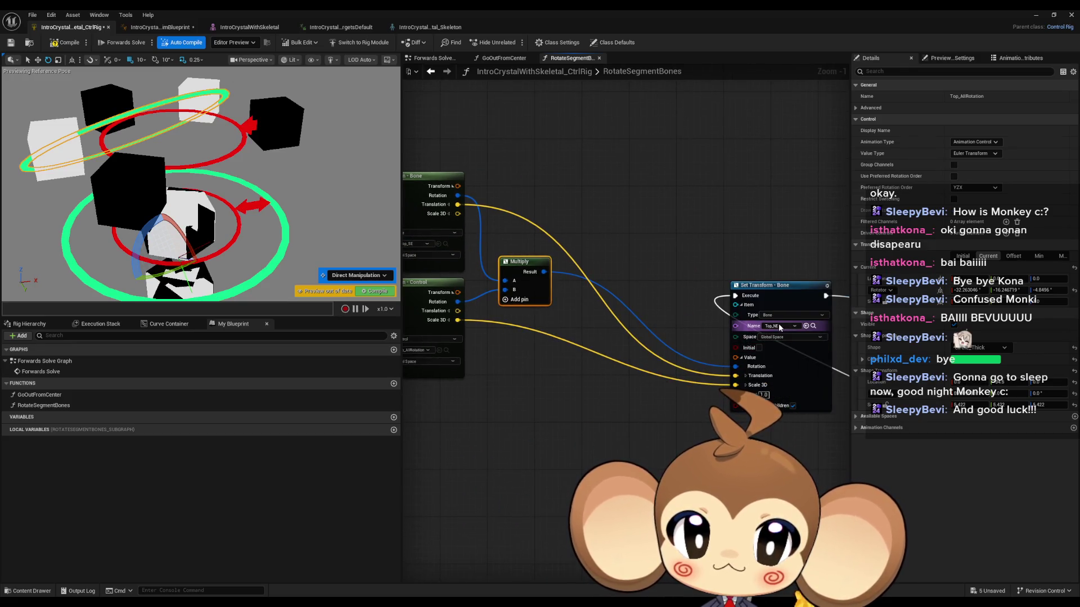
type("top_se")
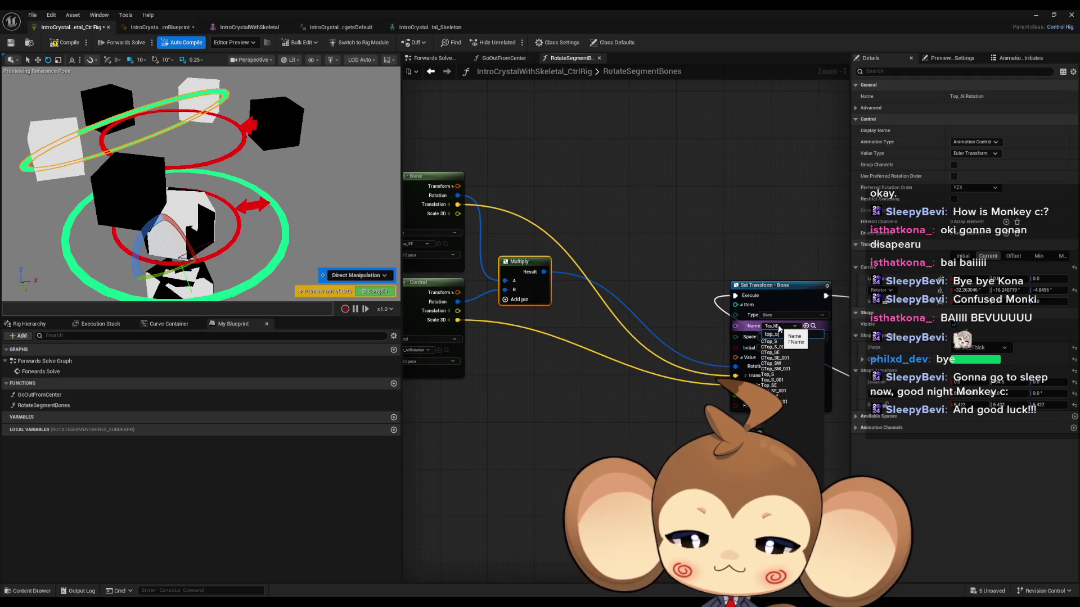
left_click(786, 347)
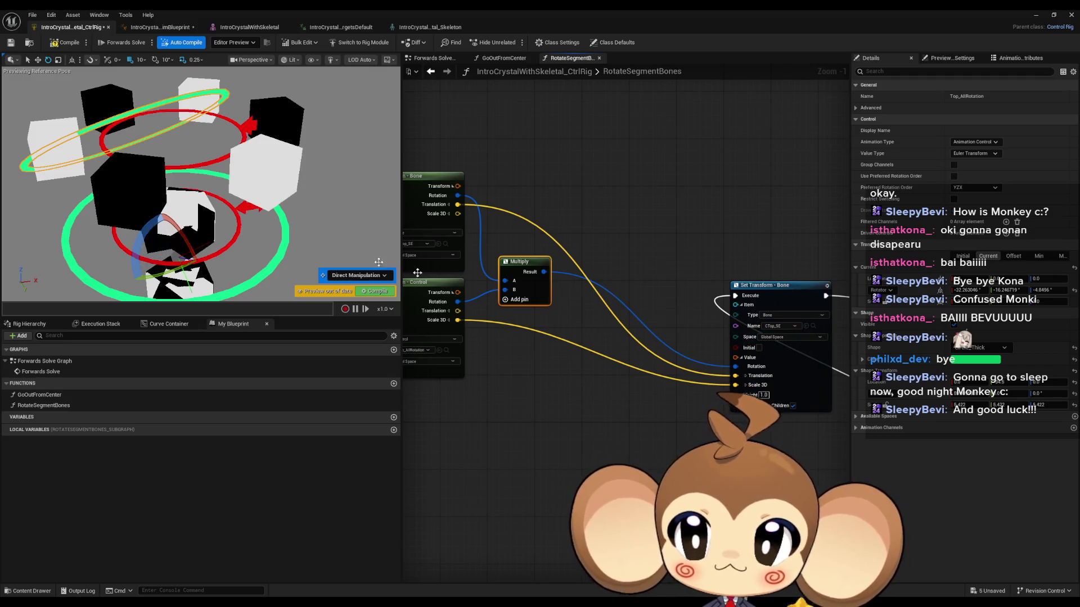
left_click_drag(181, 233, 202, 278)
Step: Correct the Set Transform bone to Top_SE and assign the selected Top_SE bone to Get Transform
left_click(776, 326)
type("top")
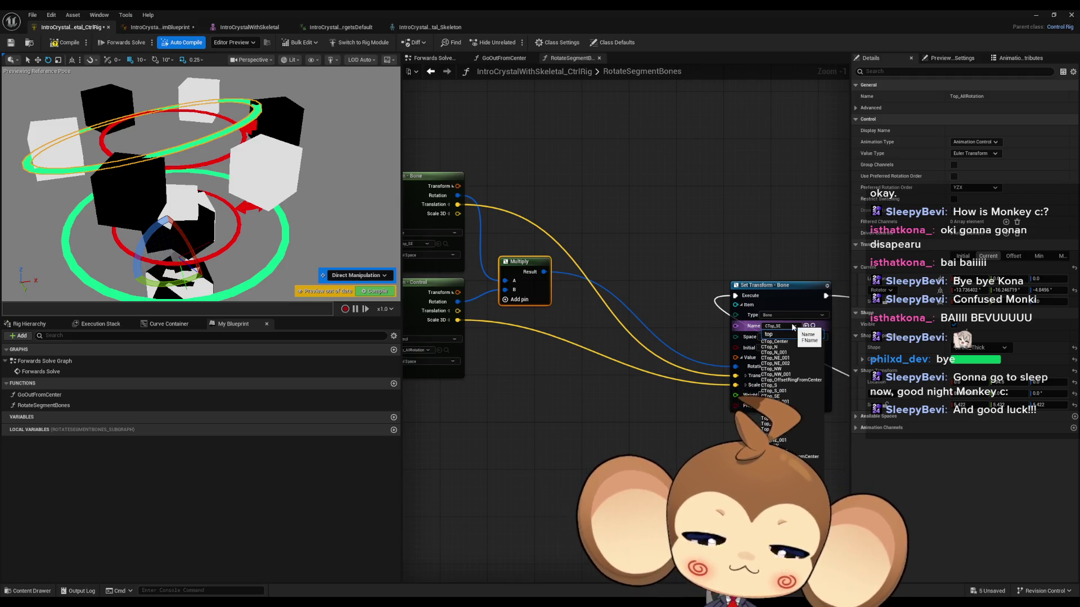
left_click(782, 355)
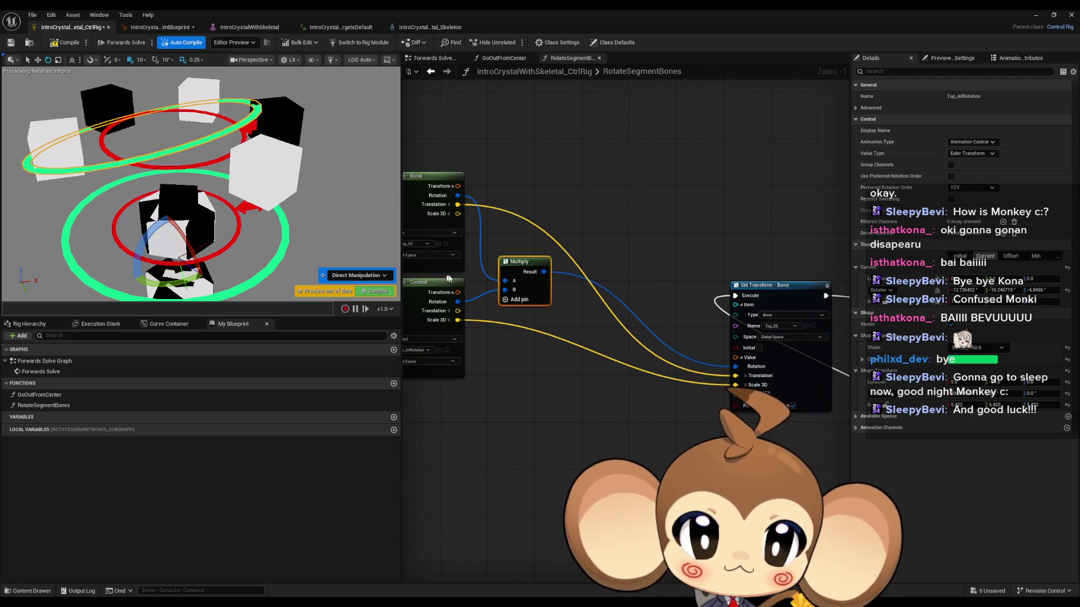
left_click_drag(457, 232, 544, 240)
left_click(507, 254)
key("Escape")
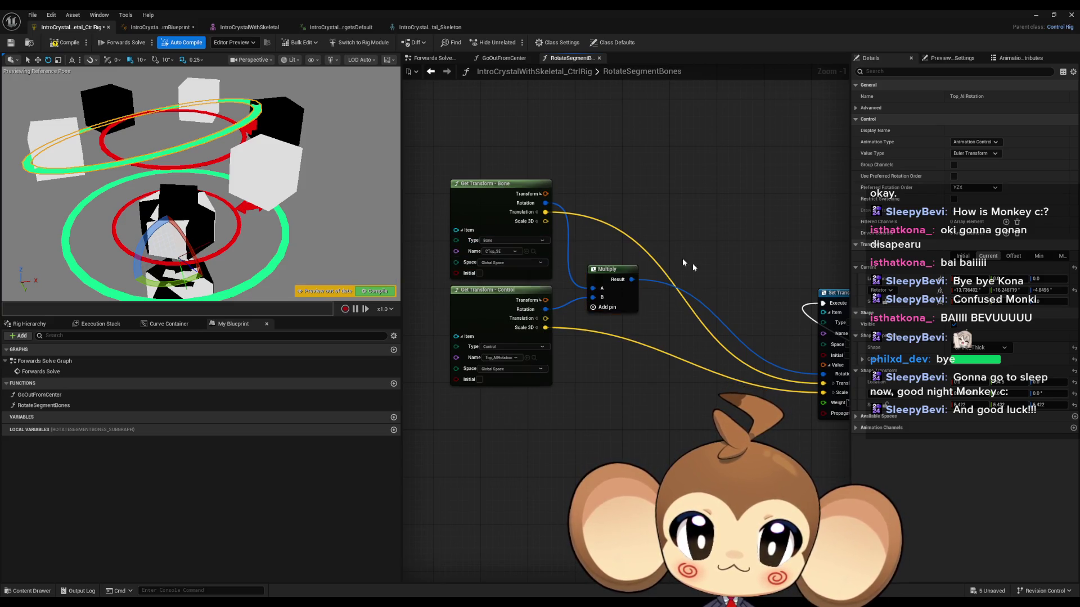
left_click_drag(563, 338, 502, 333)
left_click(840, 330)
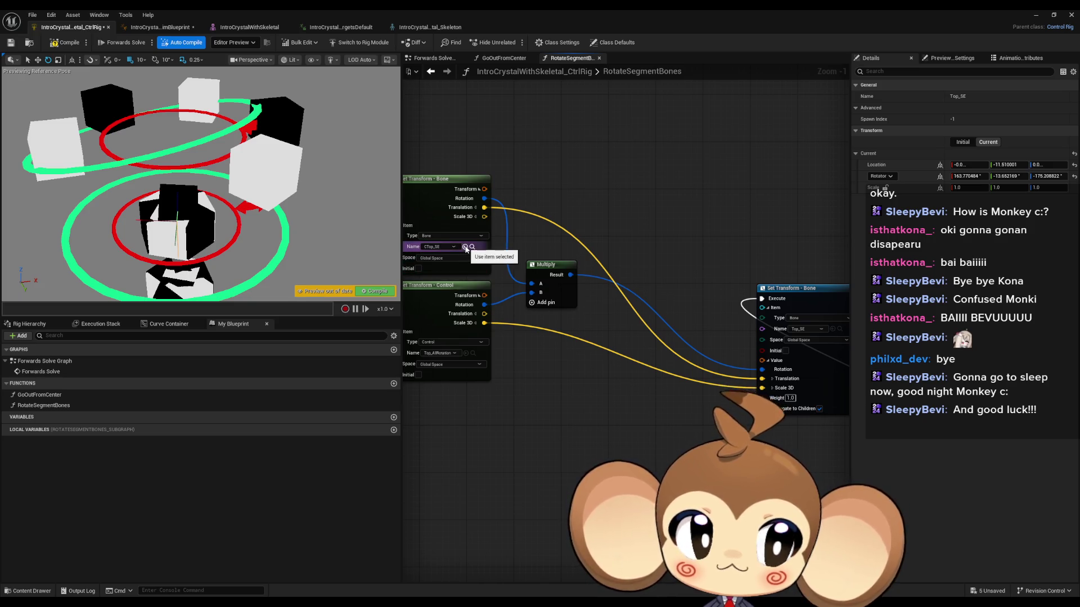
left_click(465, 247)
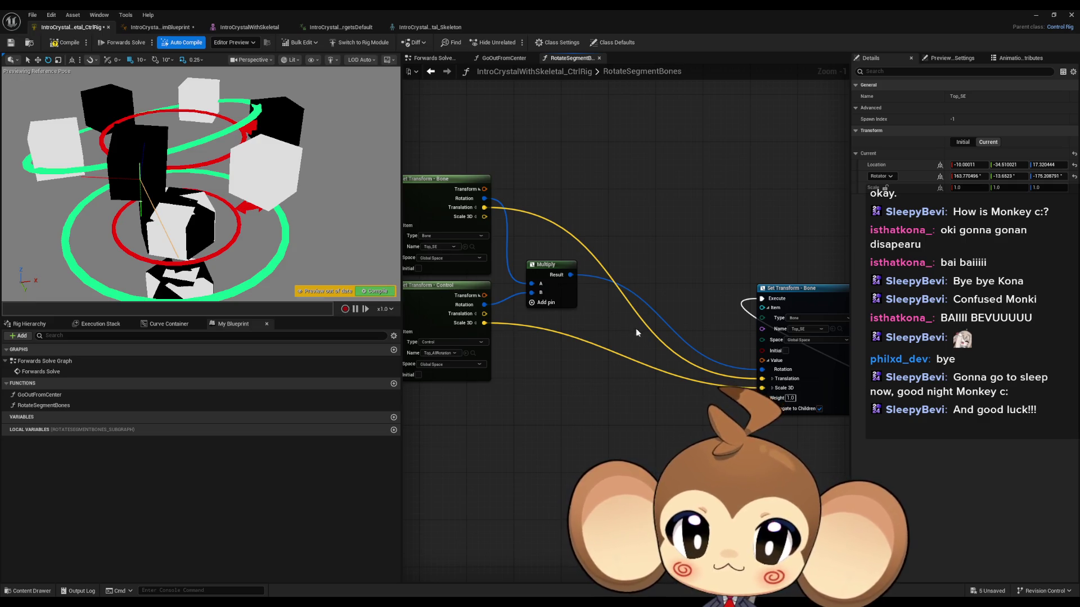
Step: Rotate the upper ring control to test the Top_SE segment, then reposition Set Transform
left_click_drag(636, 332, 673, 336)
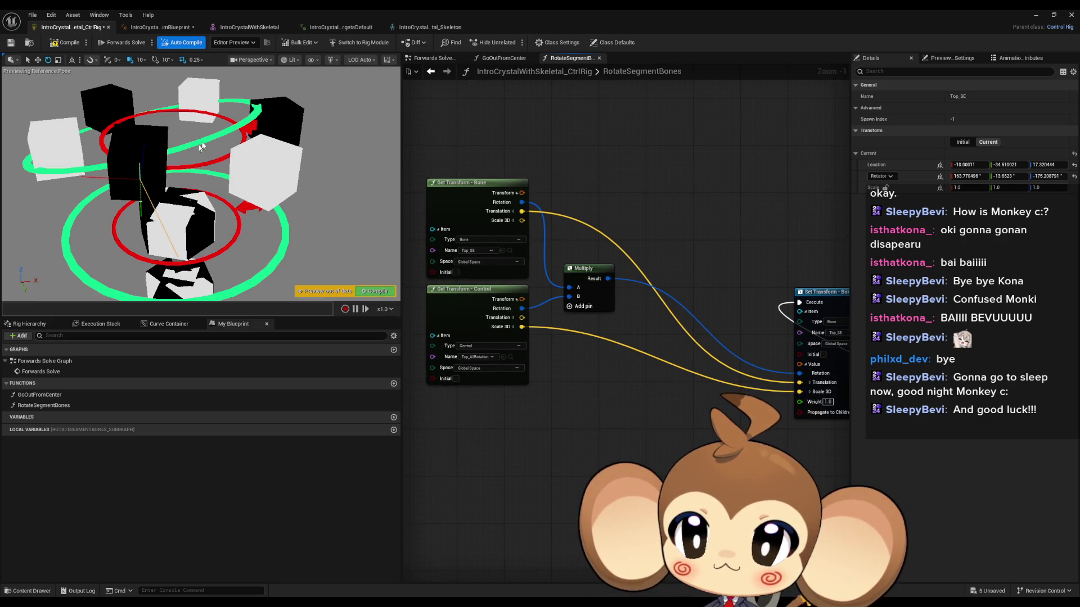
left_click(215, 131)
left_click_drag(184, 236, 207, 275)
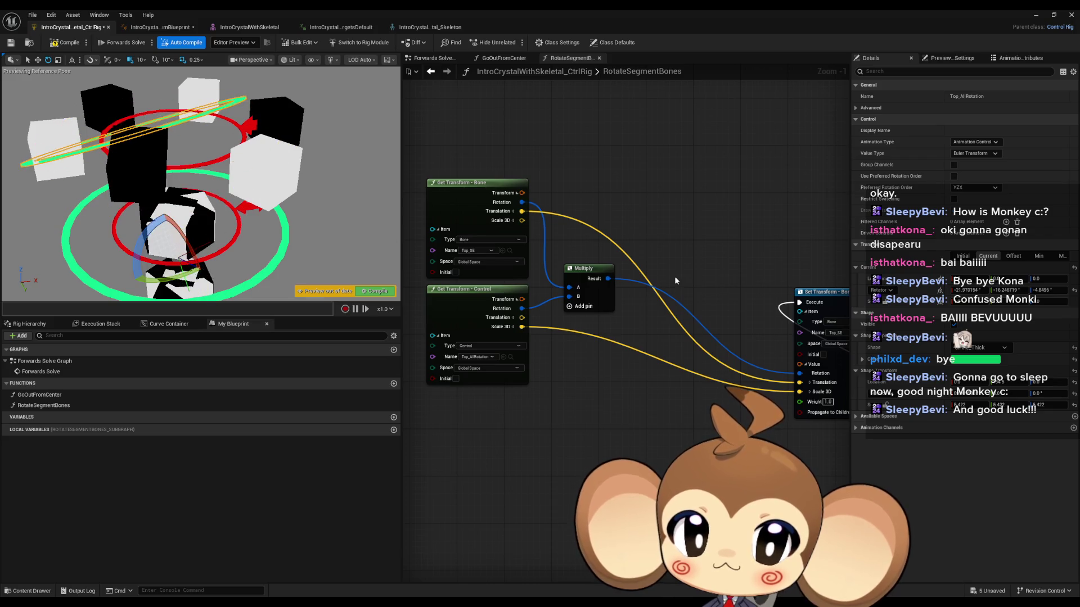
scroll(677, 285, "down", 4)
mouse_move(649, 309)
left_mouse_down()
mouse_move(618, 225)
mouse_move(630, 218)
mouse_move(596, 281)
mouse_move(562, 236)
mouse_move(580, 220)
left_mouse_up()
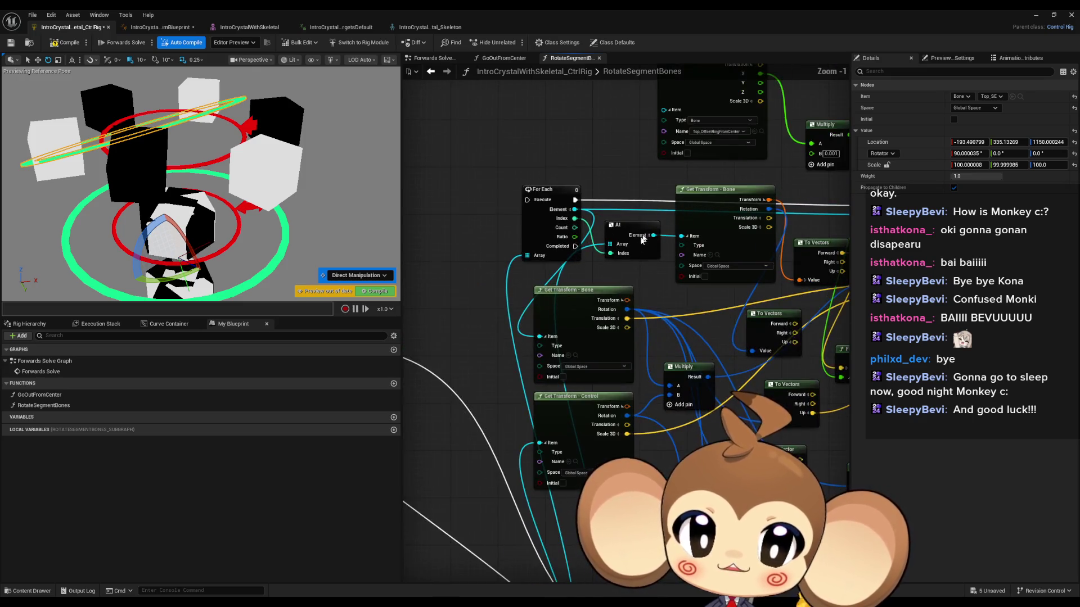
Step: Select the four-node Get Transform, Multiply and Set Transform group and move it up
scroll(602, 282, "up", 1)
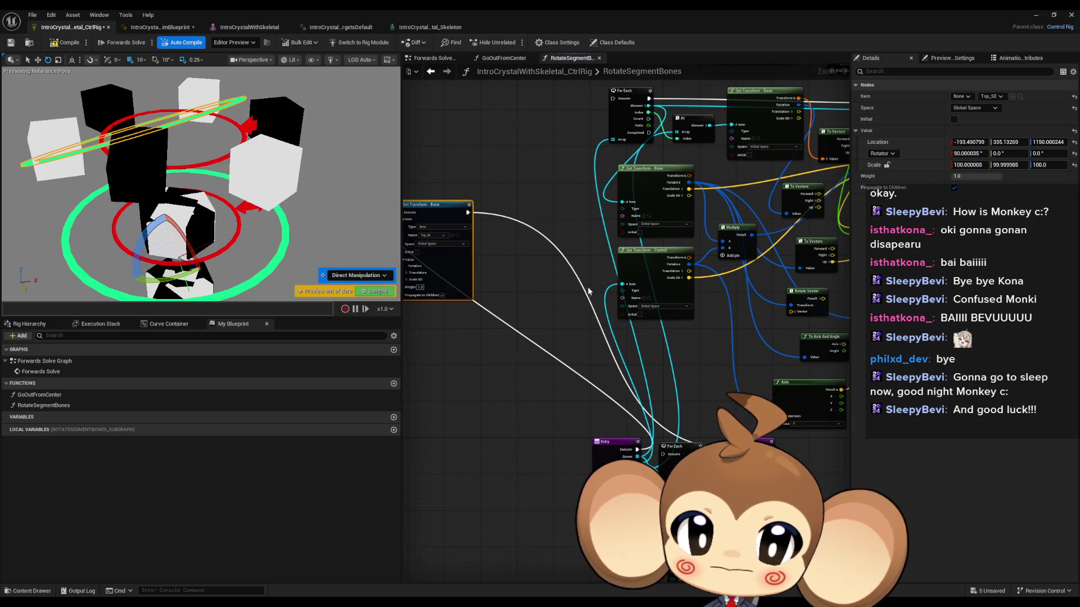
left_click_drag(587, 293, 608, 348)
left_click(622, 167)
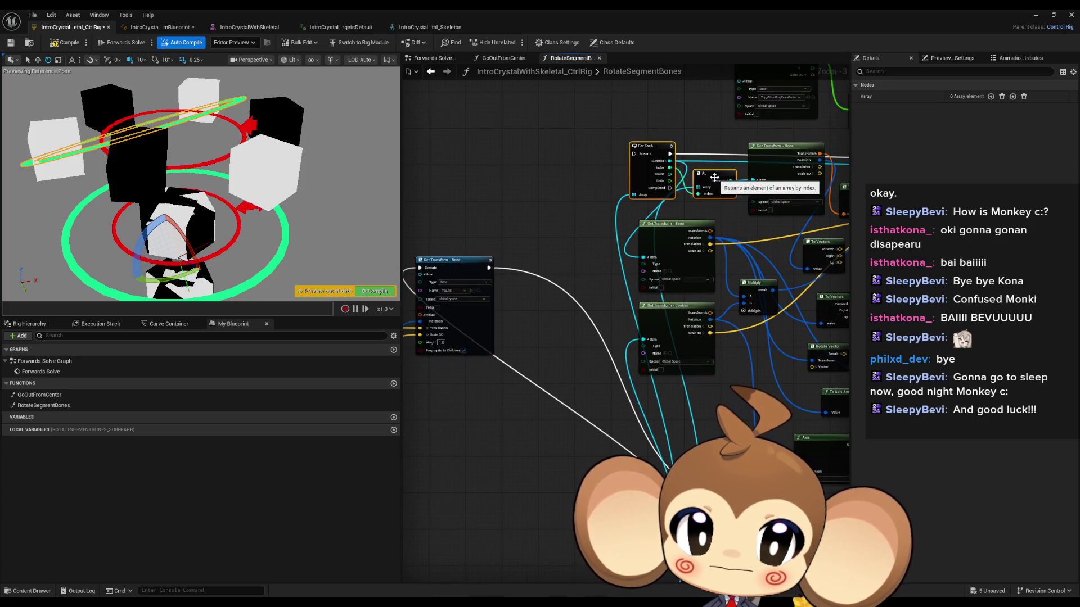
left_click_drag(712, 178, 750, 239)
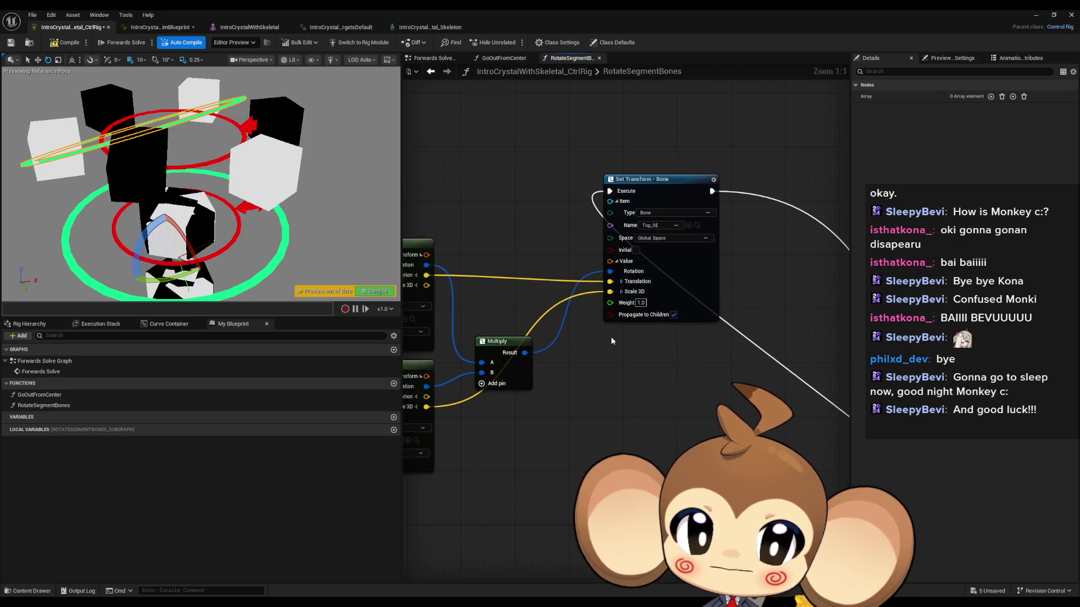
scroll(611, 337, "up", 1)
left_click_drag(435, 186, 522, 272)
key("ctrl+a")
left_click_drag(730, 244, 725, 127)
Step: Paste a copy of the four nodes below and chain its Set Transform into execution before Return
key("ctrl+c")
key("ctrl+v")
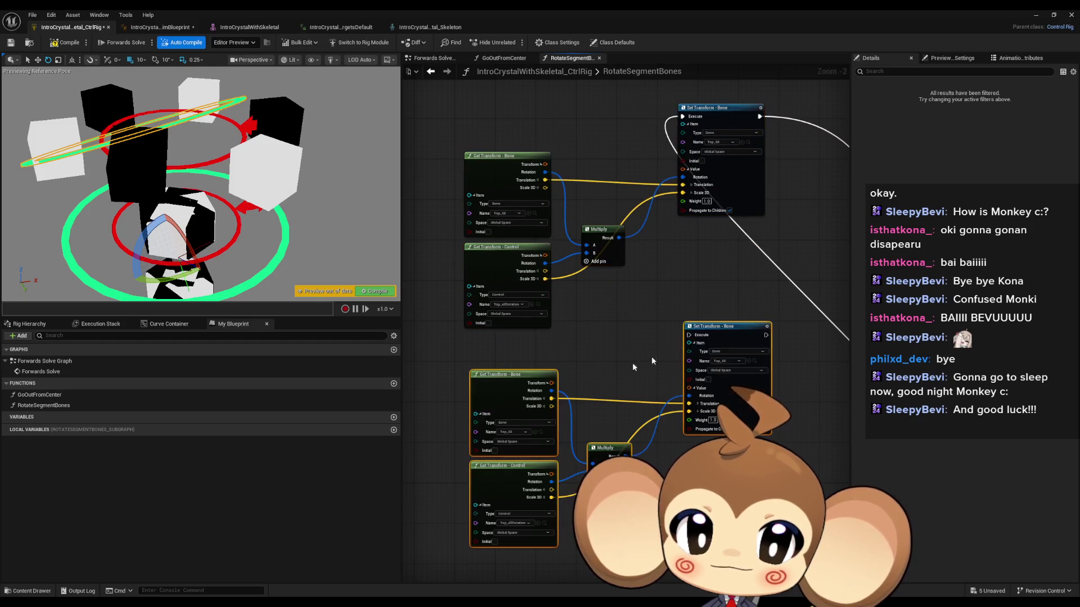
mouse_move(730, 333)
left_mouse_down()
mouse_move(721, 296)
mouse_move(725, 307)
left_mouse_up()
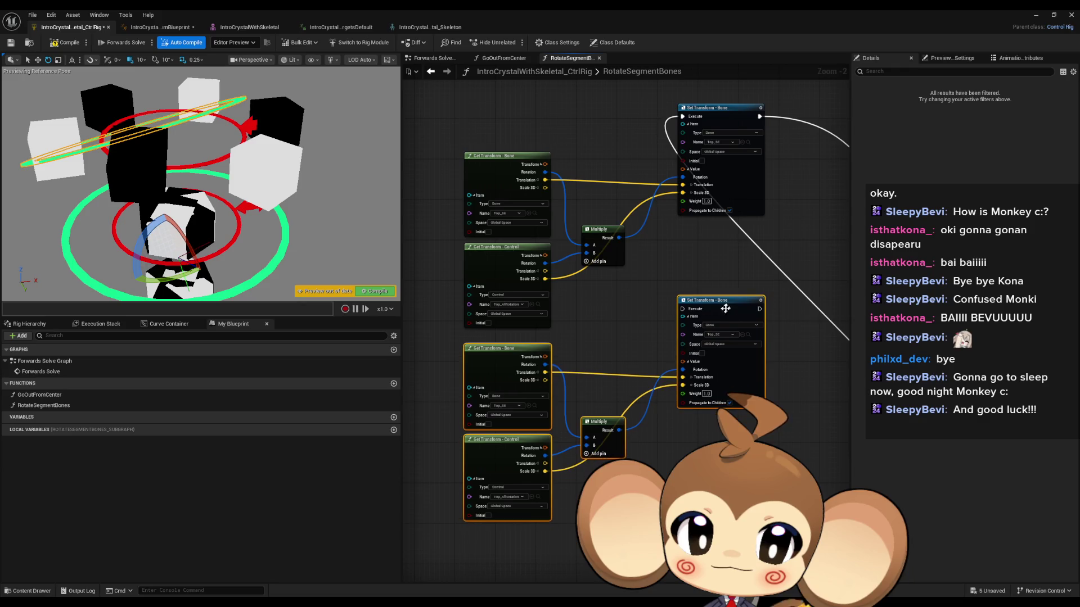
left_click_drag(758, 309, 681, 118)
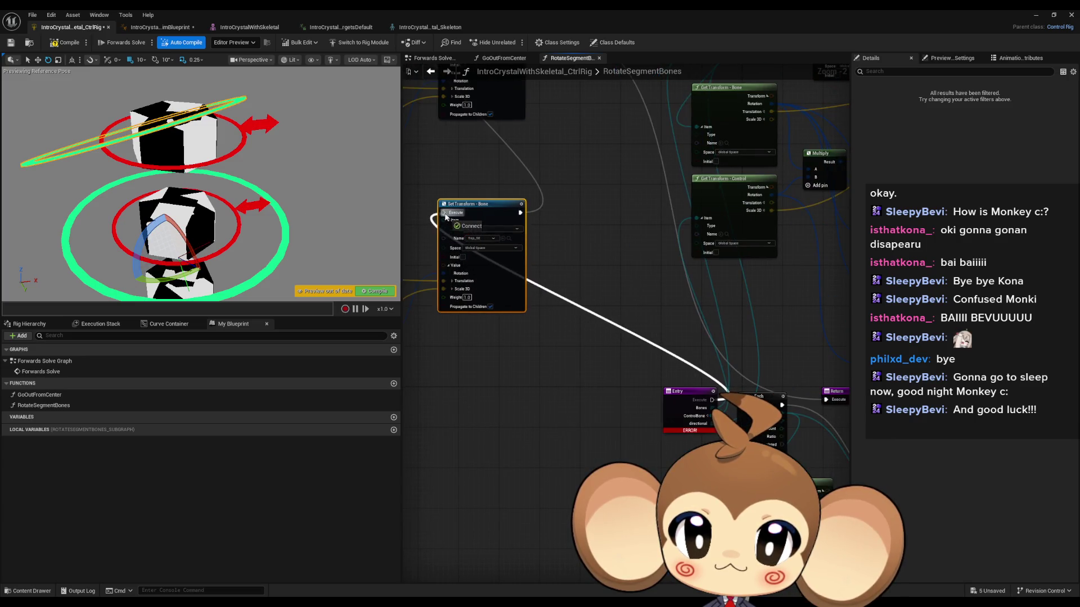
left_click_drag(524, 169, 574, 246)
mouse_move(527, 93)
left_mouse_down()
mouse_move(834, 476)
mouse_move(791, 448)
left_mouse_up()
scroll(584, 182, "up", 3)
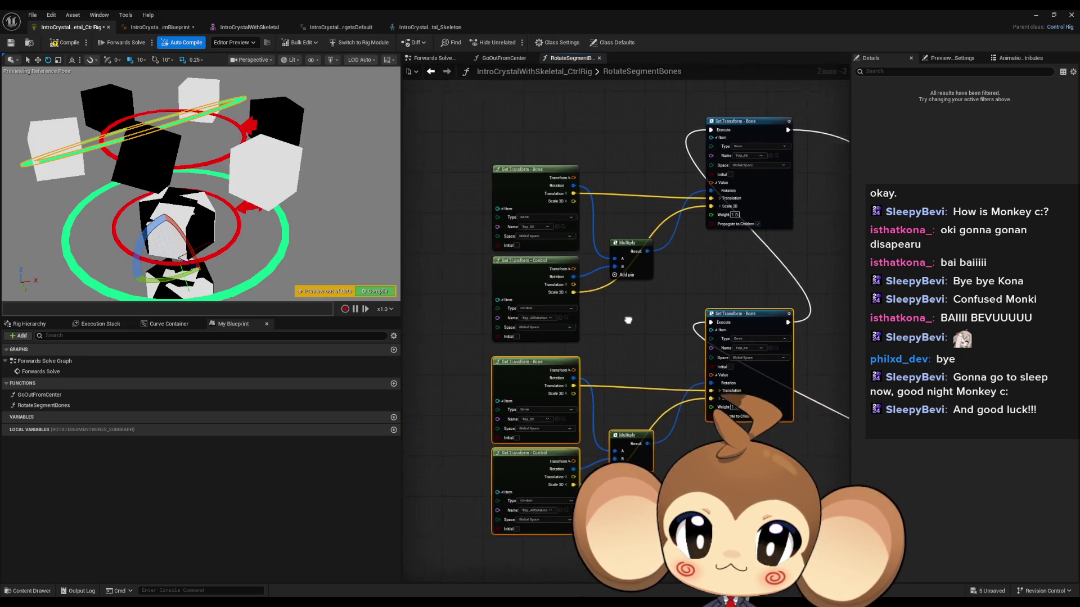
scroll(584, 201, "down", 3)
scroll(528, 461, "up", 3)
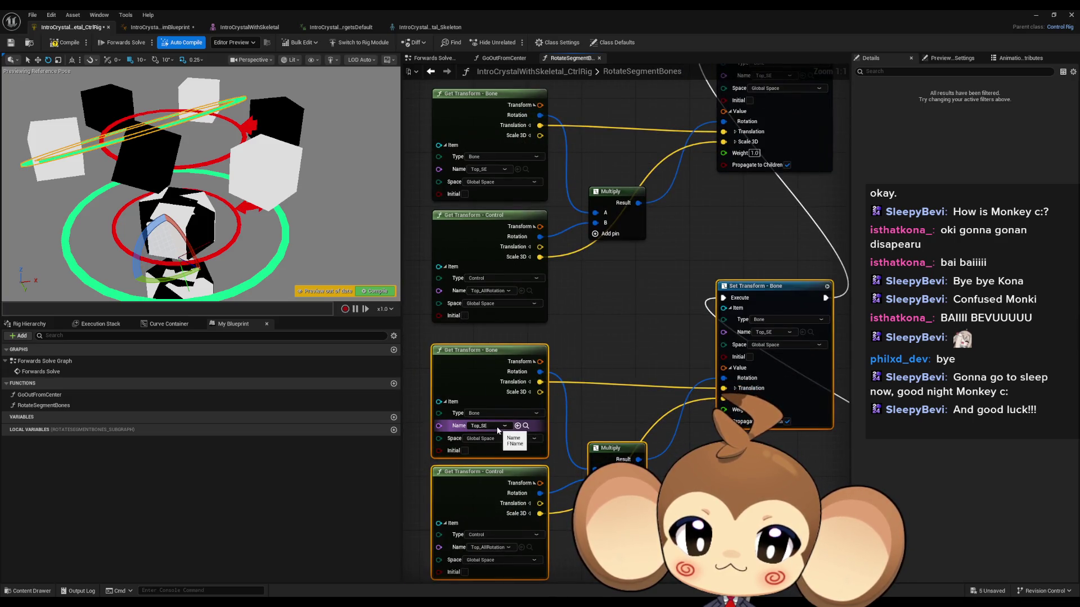
Step: Set both copied Get Transform and Set Transform nodes to Top_NE, then test-rotate the control
left_click(498, 427)
type("top_ne")
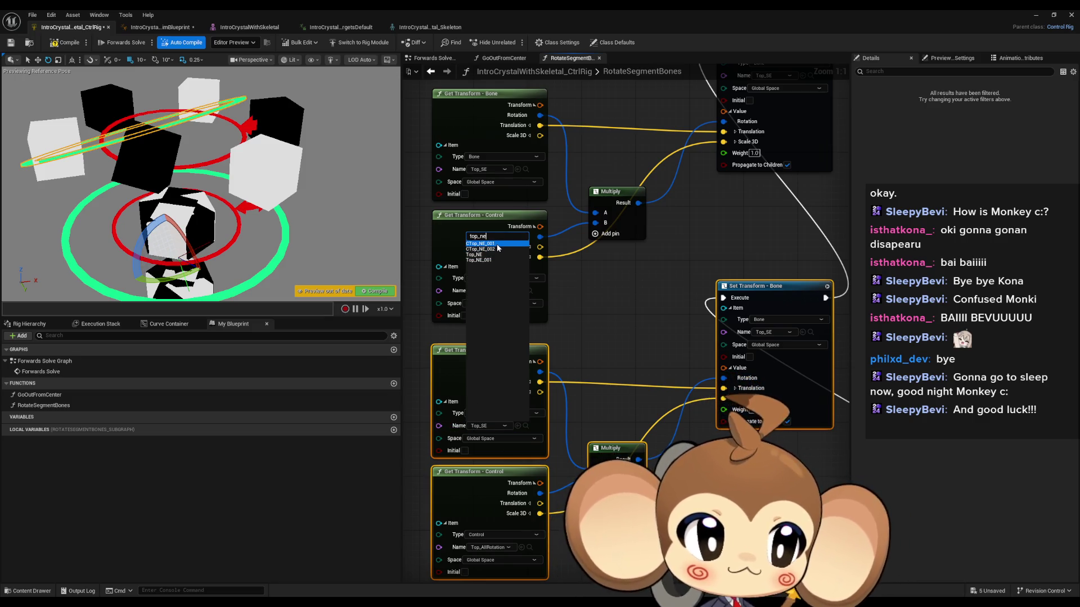
left_click(498, 244)
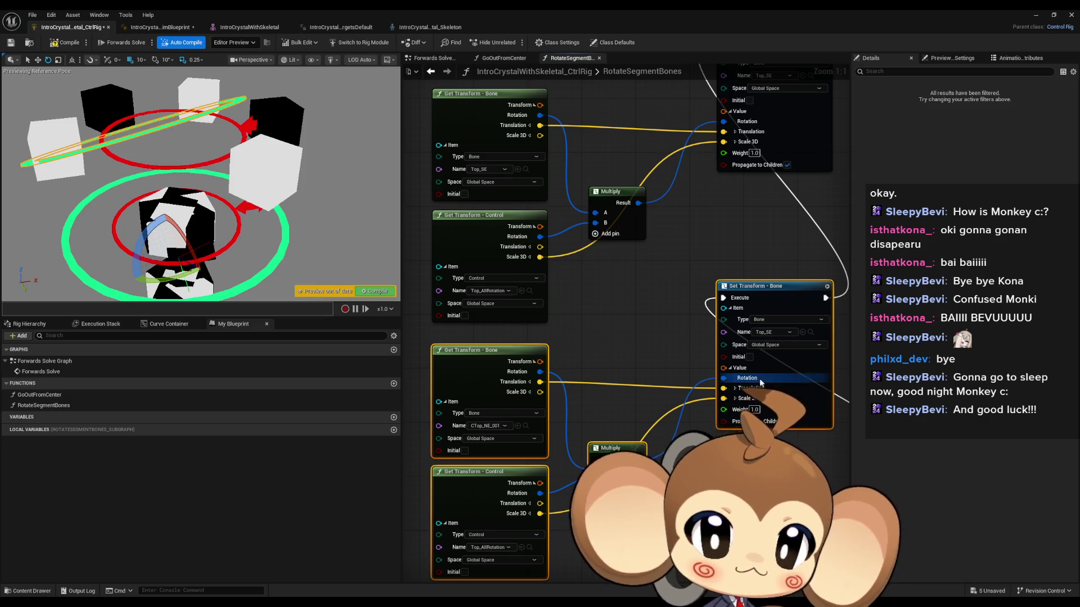
left_click(772, 333)
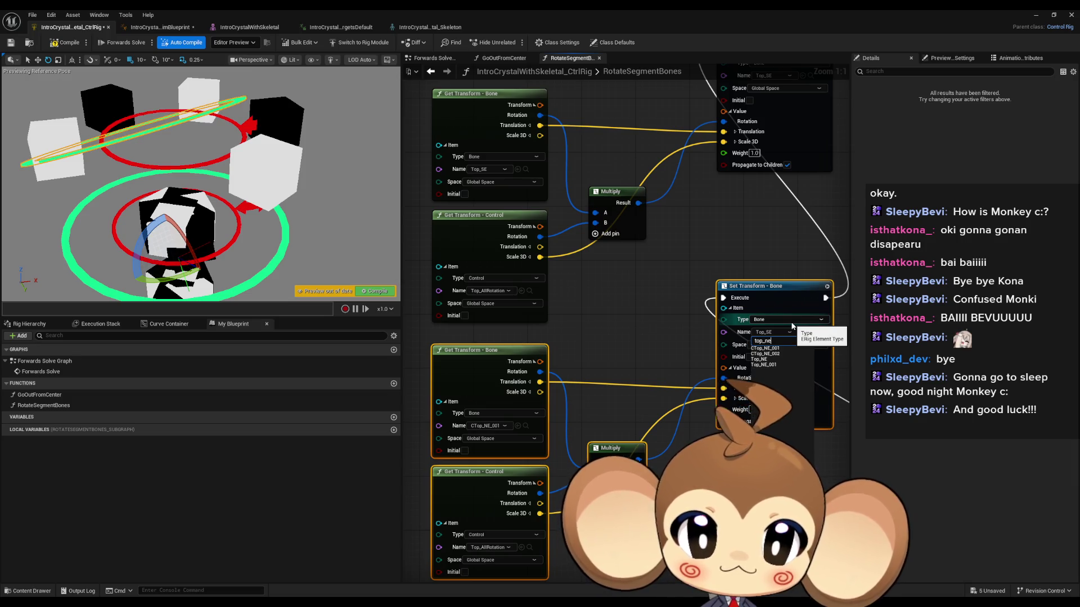
left_click(770, 360)
left_click(488, 426)
type("top_m")
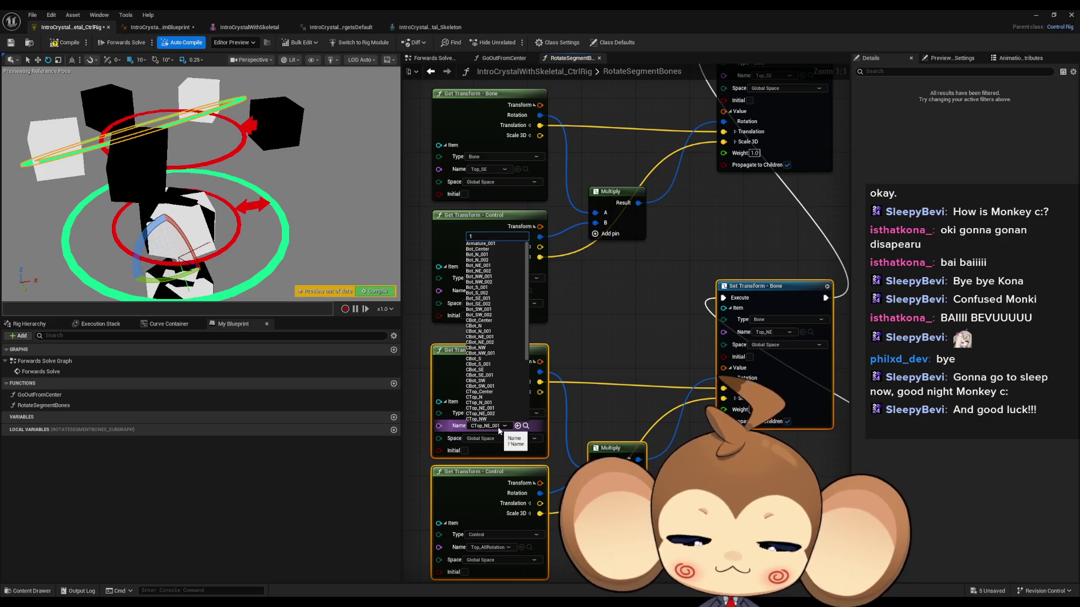
key("BackSpace")
type("ne")
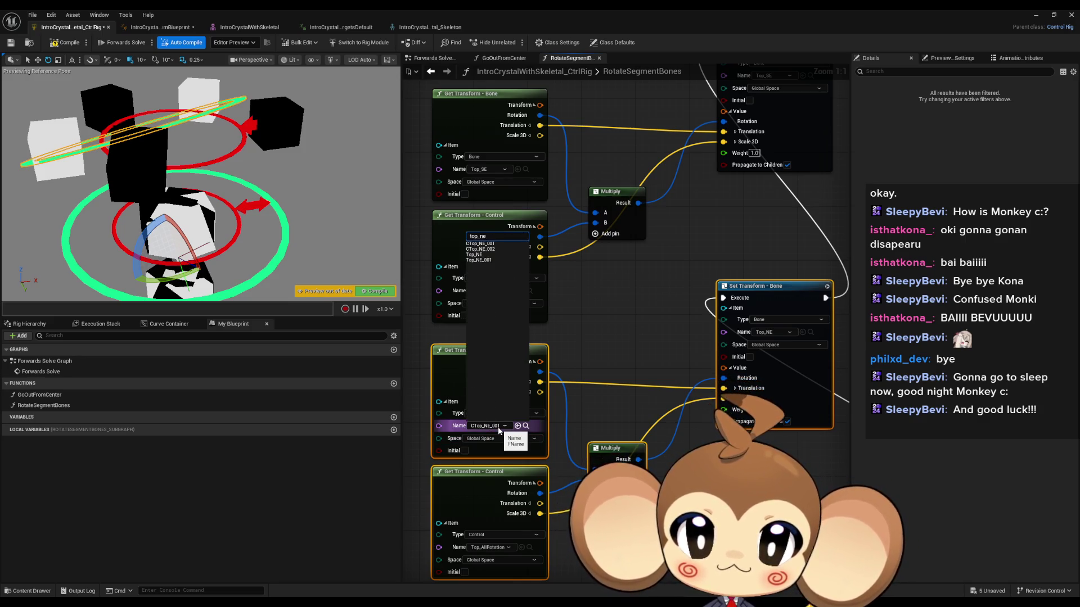
left_click(487, 255)
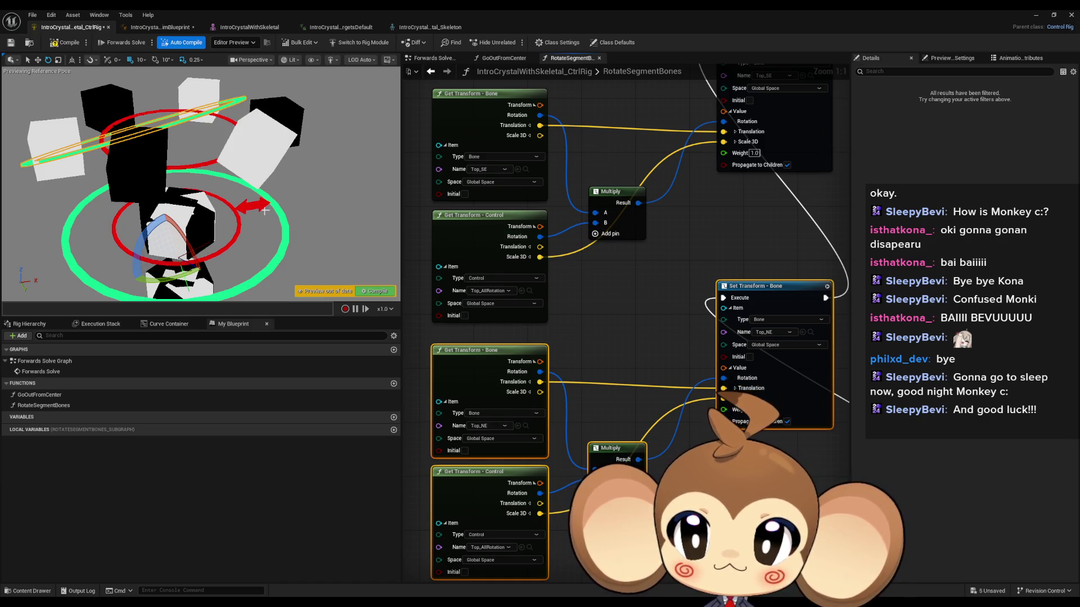
mouse_move(184, 237)
left_mouse_down()
mouse_move(205, 282)
mouse_move(186, 241)
left_mouse_up()
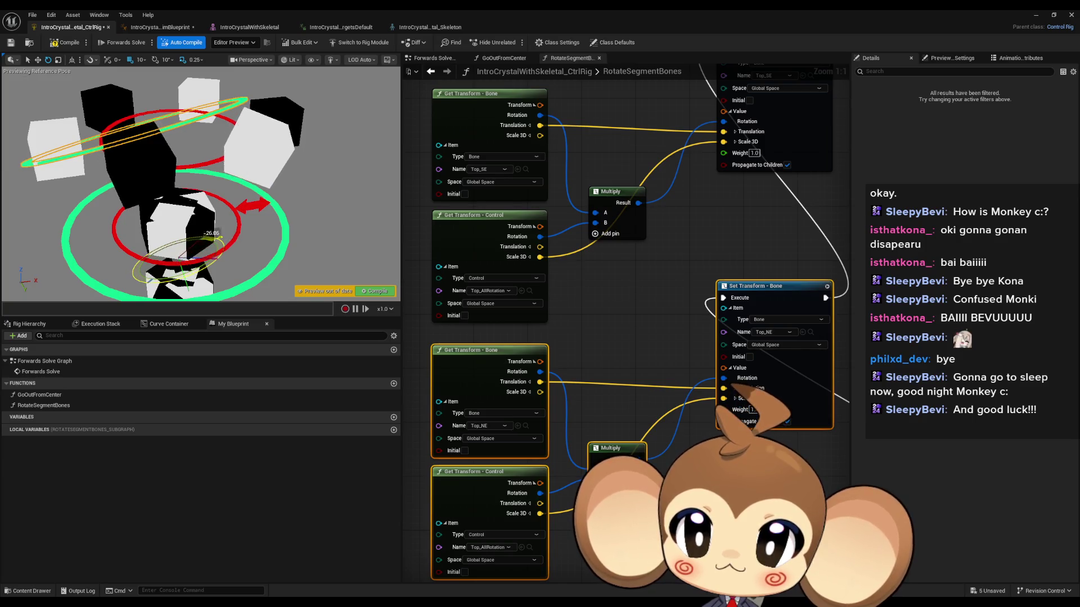
Step: Spin the Top_AllRotation gizmo back and forth, orbiting to confirm the SE and NE segments follow
mouse_move(187, 236)
left_mouse_down()
mouse_move(196, 225)
mouse_move(210, 267)
left_mouse_up()
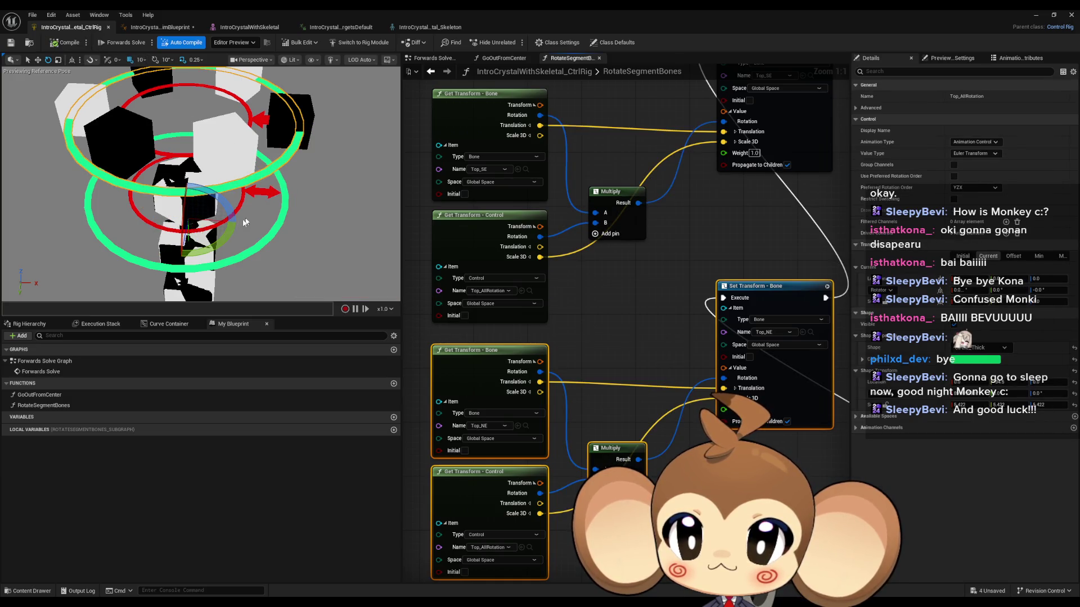
mouse_move(185, 193)
left_mouse_down()
mouse_move(201, 219)
mouse_move(197, 211)
mouse_move(192, 224)
mouse_move(247, 207)
mouse_move(179, 269)
mouse_move(242, 205)
mouse_move(220, 250)
mouse_move(184, 241)
mouse_move(187, 255)
mouse_move(236, 163)
left_mouse_up()
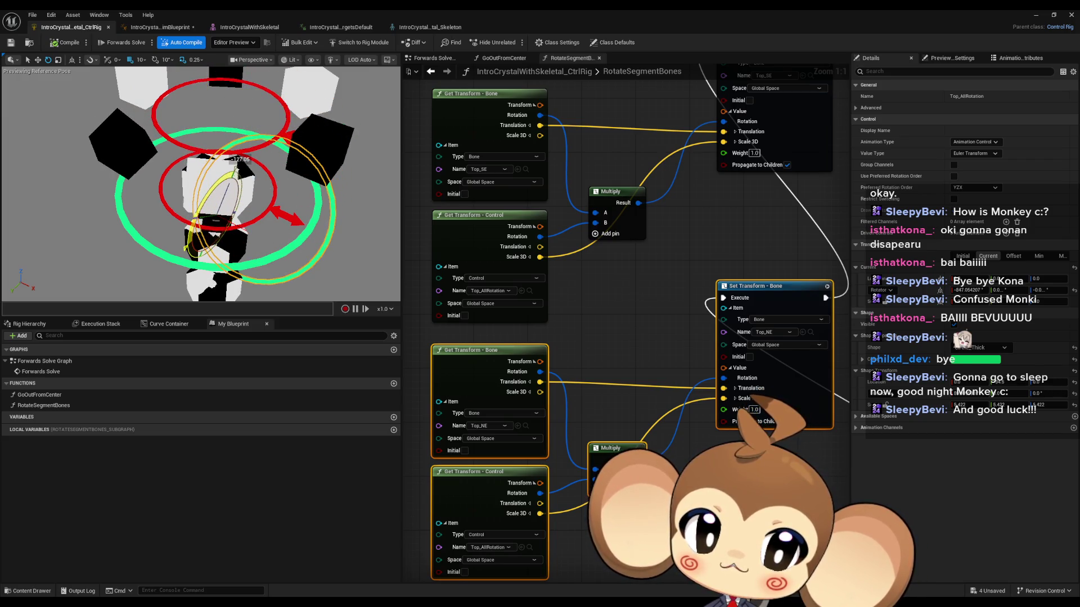
left_click_drag(236, 163, 211, 177)
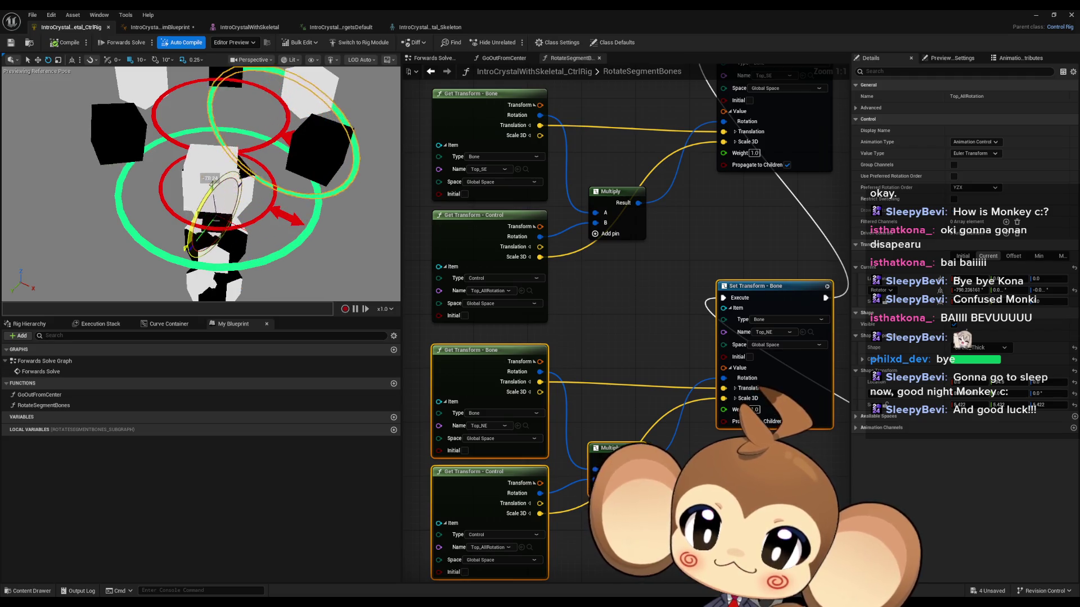
left_click_drag(192, 225, 225, 233)
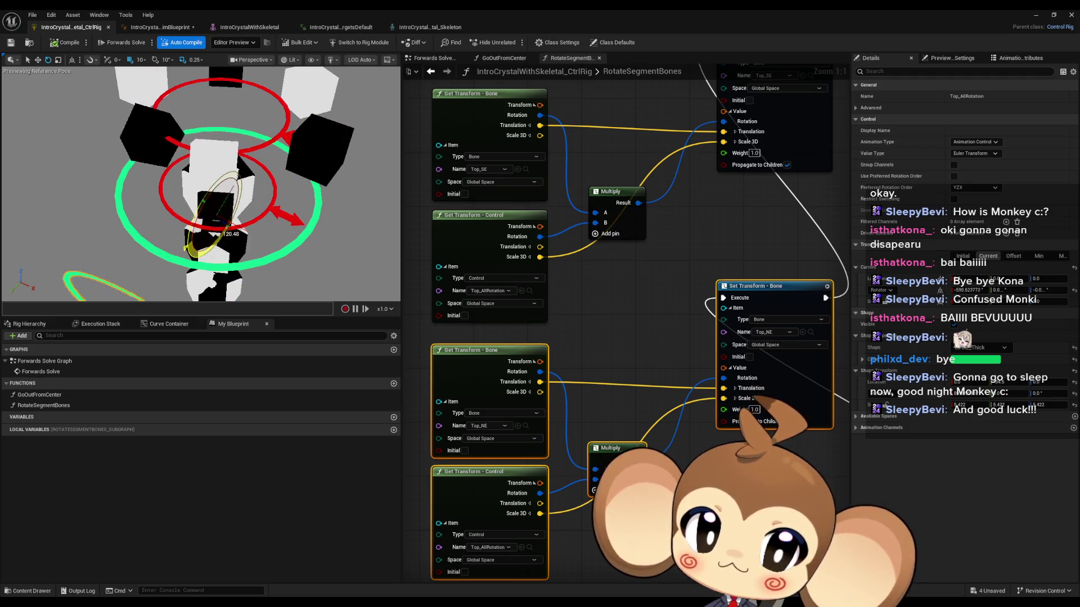